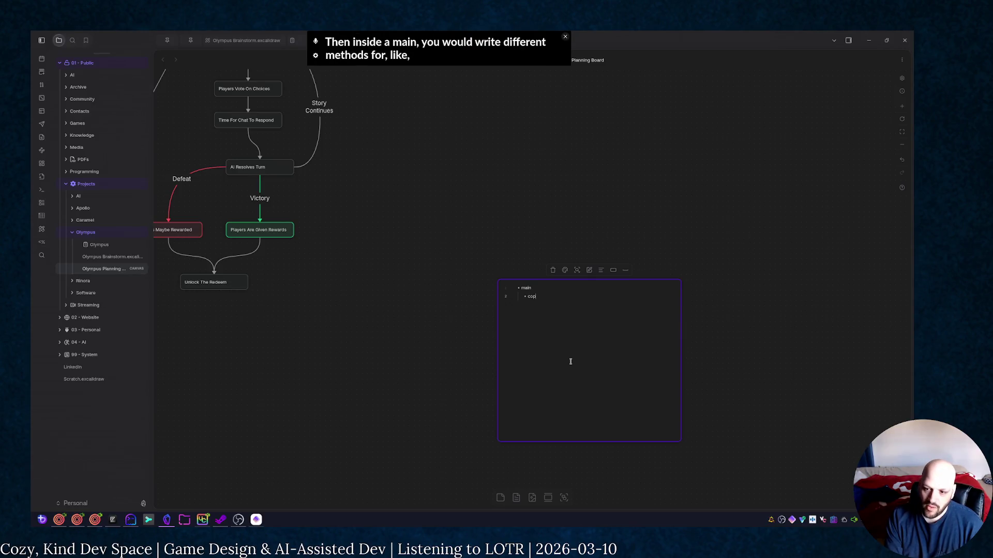
pyautogui.write('areFo')
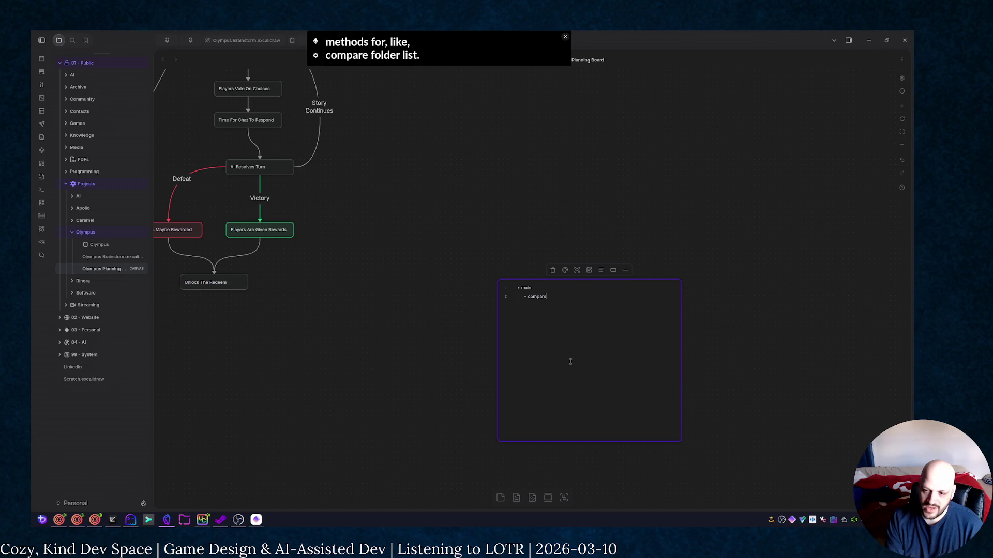
pyautogui.write('lder')
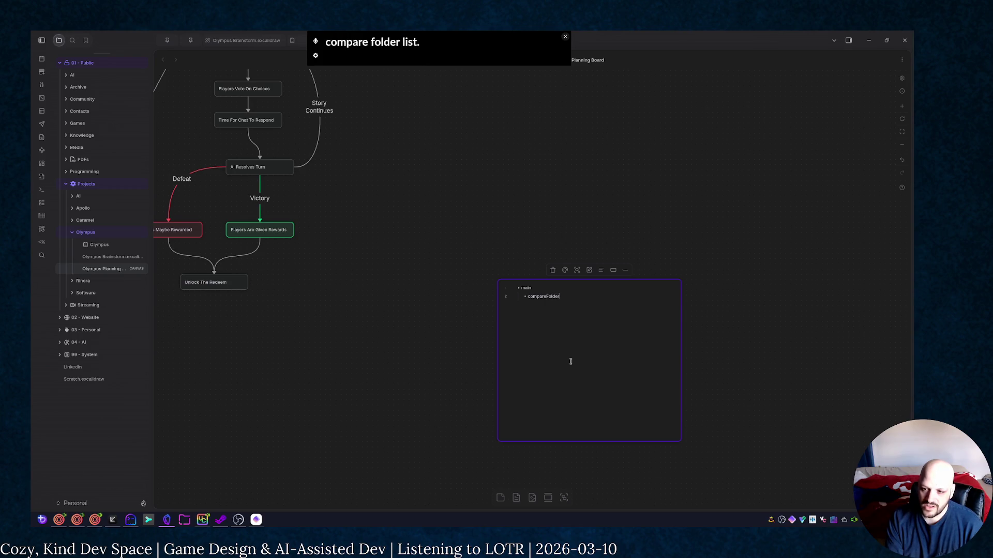
pyautogui.write('List()')
# List compareFolderList(), syncFiles() and cleanUpPointers() as nested bullets under main, ending with a blank line
pyautogui.press('Return')
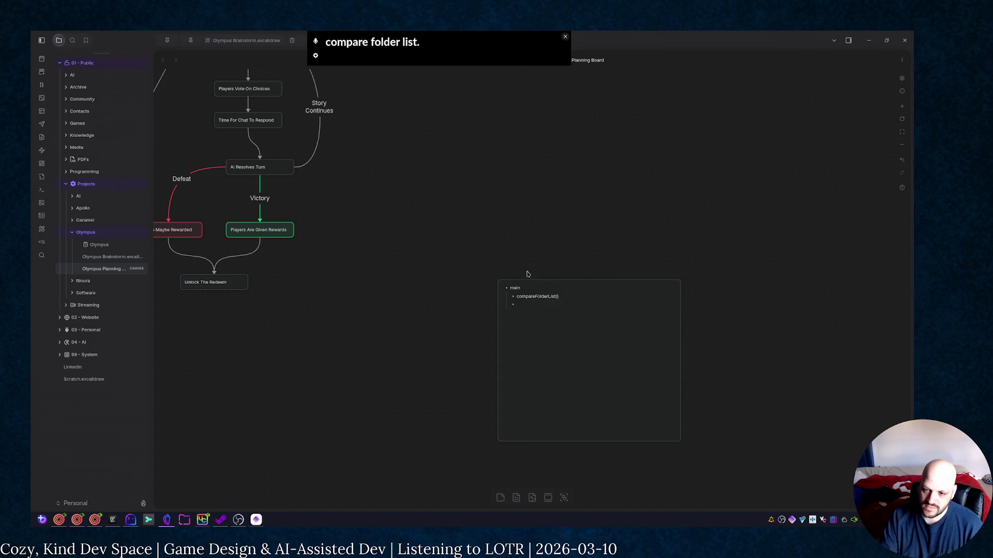
pyautogui.hscroll(-5, 621, 325)
pyautogui.scroll(5, 698, 310)
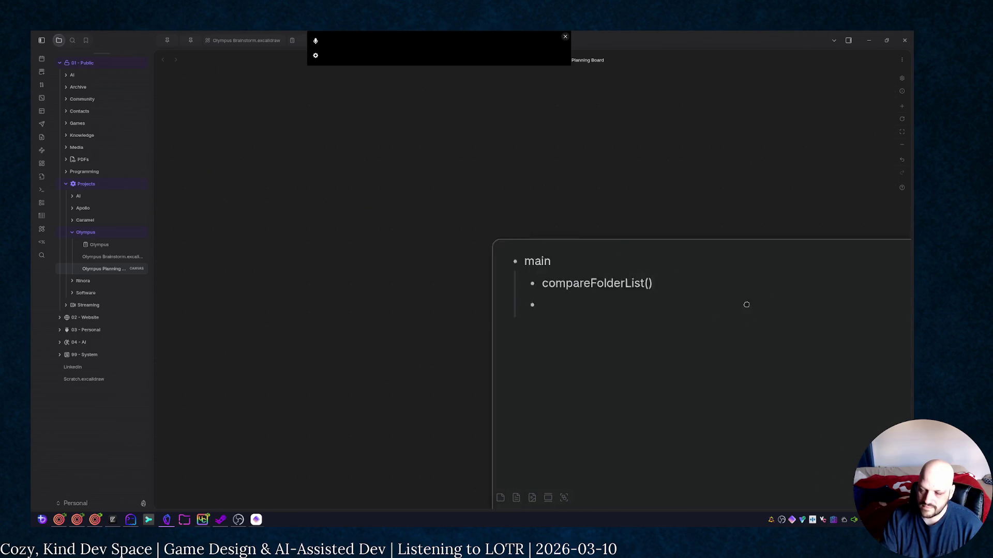
pyautogui.moveTo(745, 304); pyautogui.dragTo(562, 256)
pyautogui.click(453, 204)
pyautogui.click(459, 218)
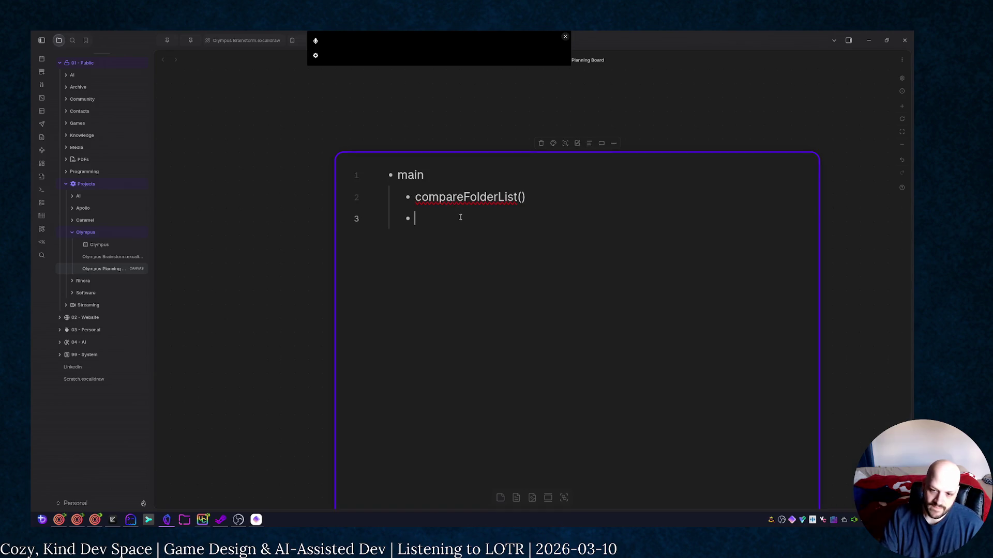
pyautogui.write('syncFiles() cleanUp')
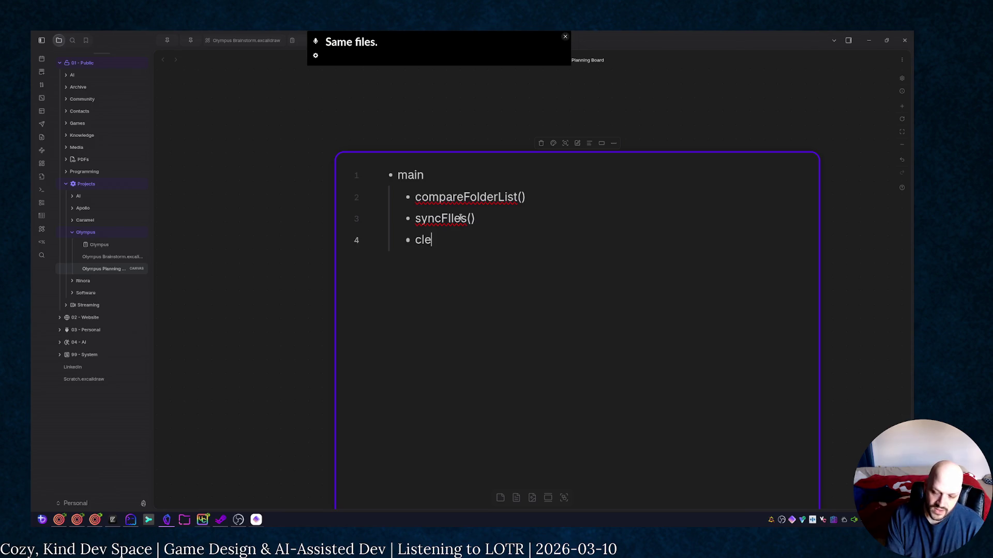
pyautogui.write('Pointers()')
pyautogui.press('Return')
pyautogui.hotkey('shift', 'Tab')
pyautogui.press('Return')
pyautogui.press('Return')
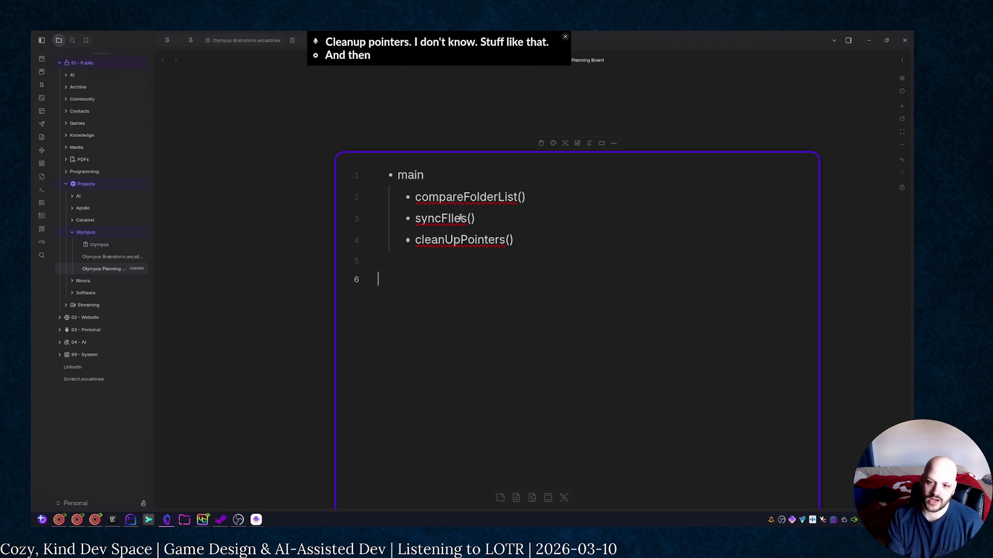
pyautogui.write('fun')
pyautogui.press('BackSpace')
pyautogui.press('BackSpace')
pyautogui.press('BackSpace')
pyautogui.press('BackSpace')
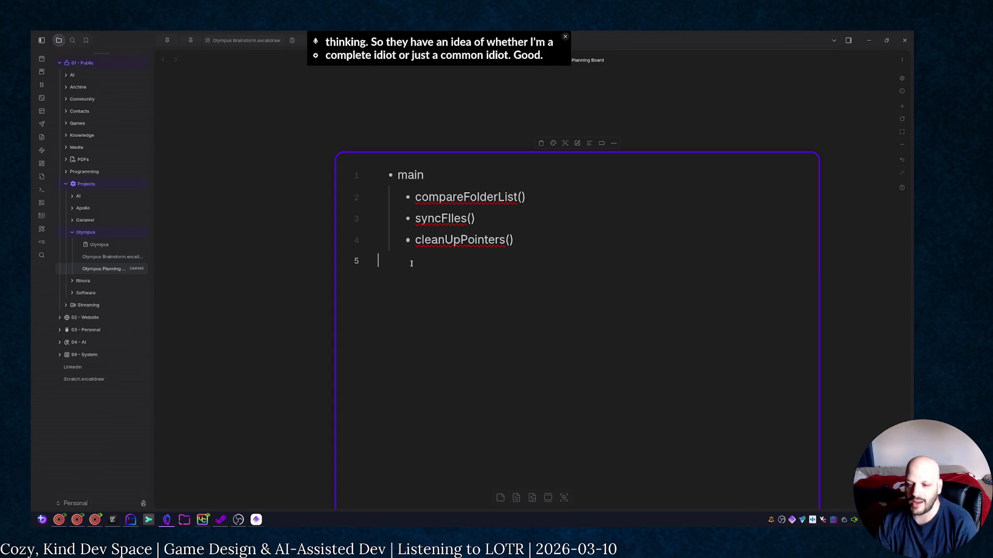
pyautogui.hotkey('ctrl', 'a')
# Clear the note card's contents and pan the canvas to show more flowchart nodes before writing the Request
pyautogui.press('BackSpace')
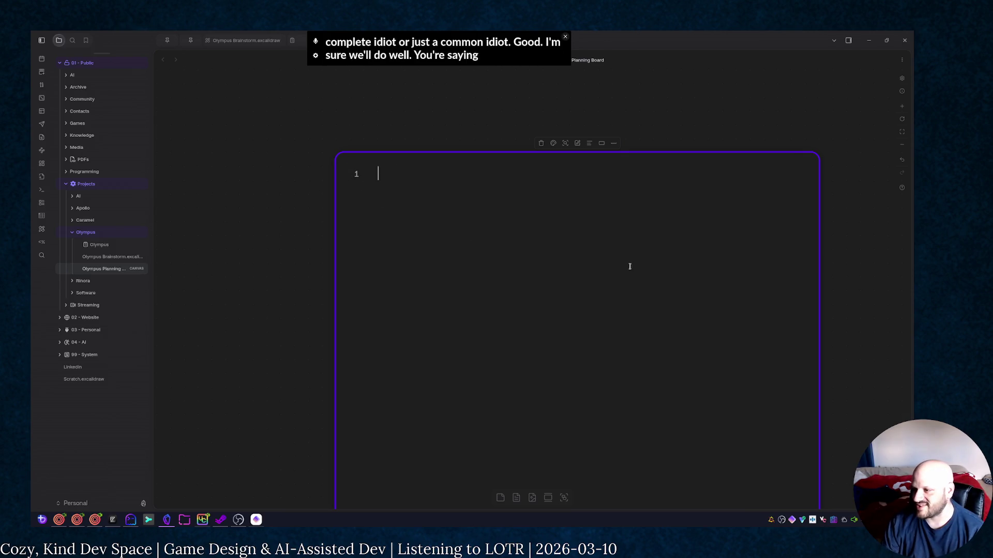
pyautogui.click(502, 144)
pyautogui.scroll(-5, 470, 224)
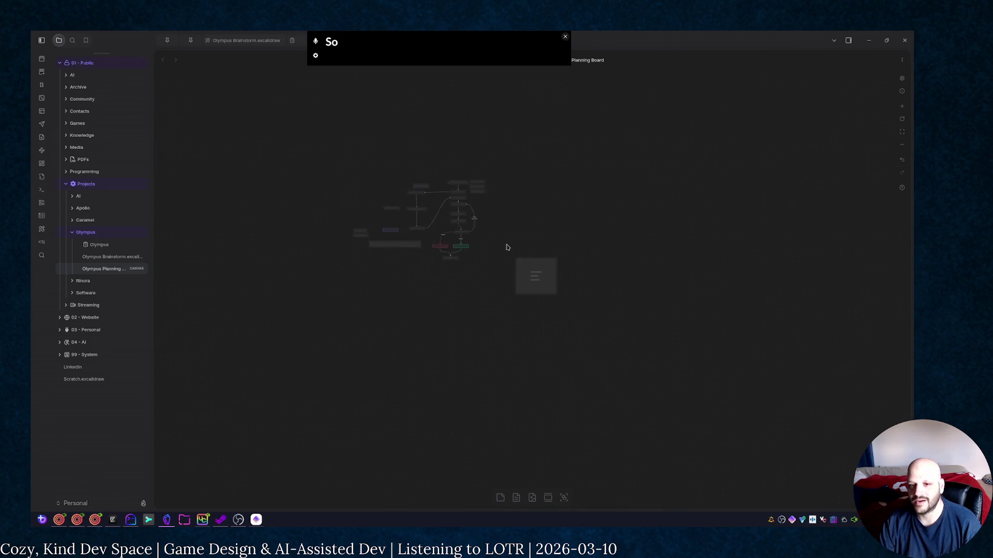
pyautogui.scroll(3, 518, 271)
pyautogui.scroll(3, 547, 276)
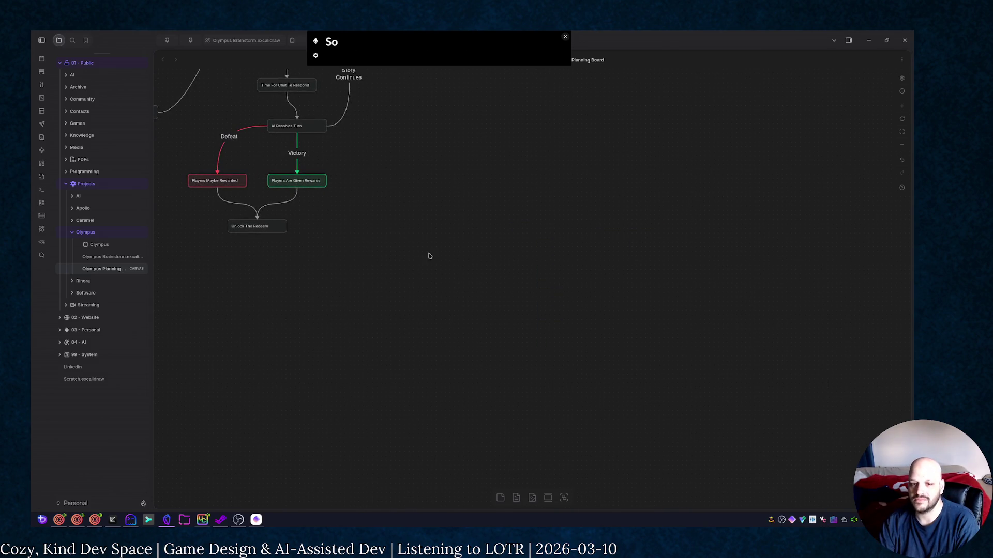
pyautogui.moveTo(429, 257)
pyautogui.mouseDown()
pyautogui.moveTo(444, 351)
pyautogui.moveTo(493, 324)
pyautogui.mouseUp()
pyautogui.write('Request: I want to sla')
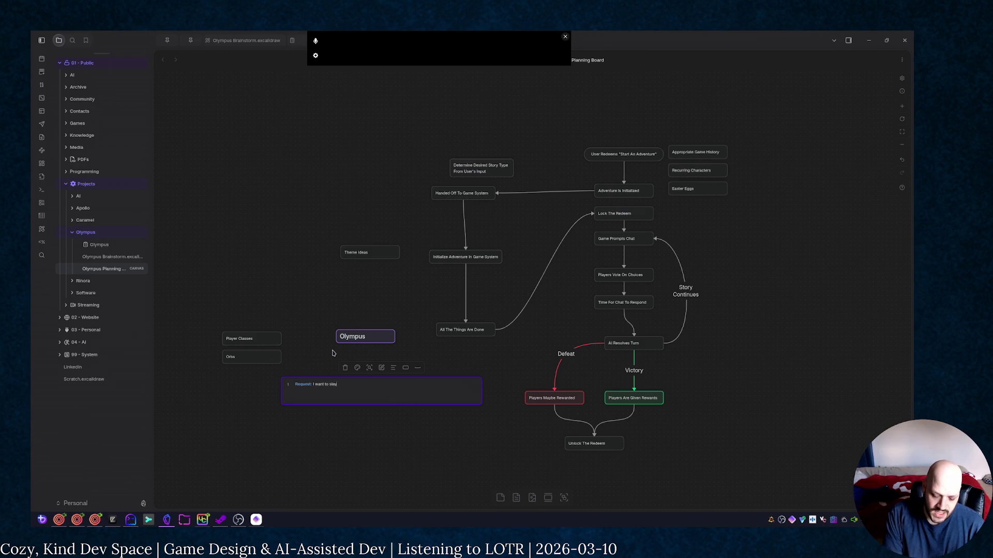
pyautogui.write('y')
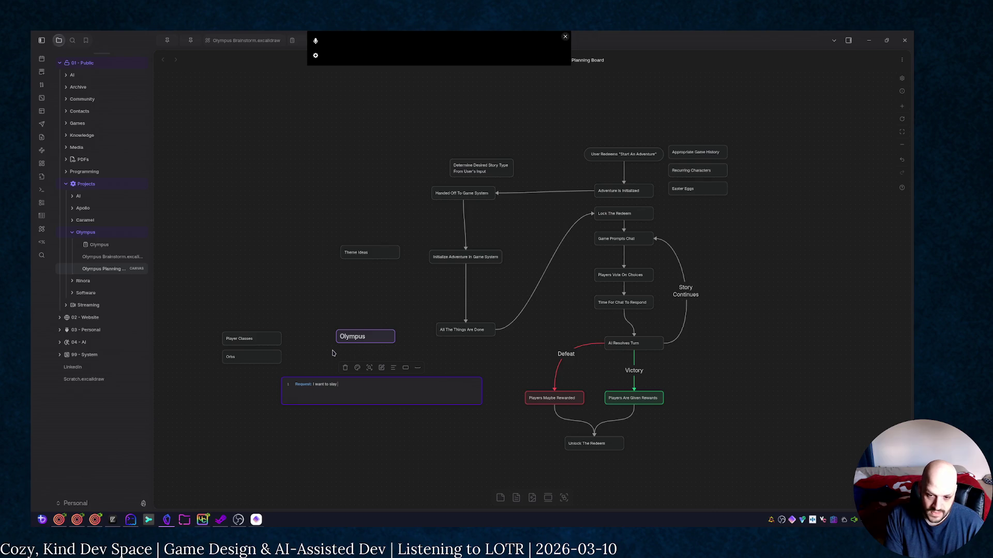
pyautogui.write('n!')
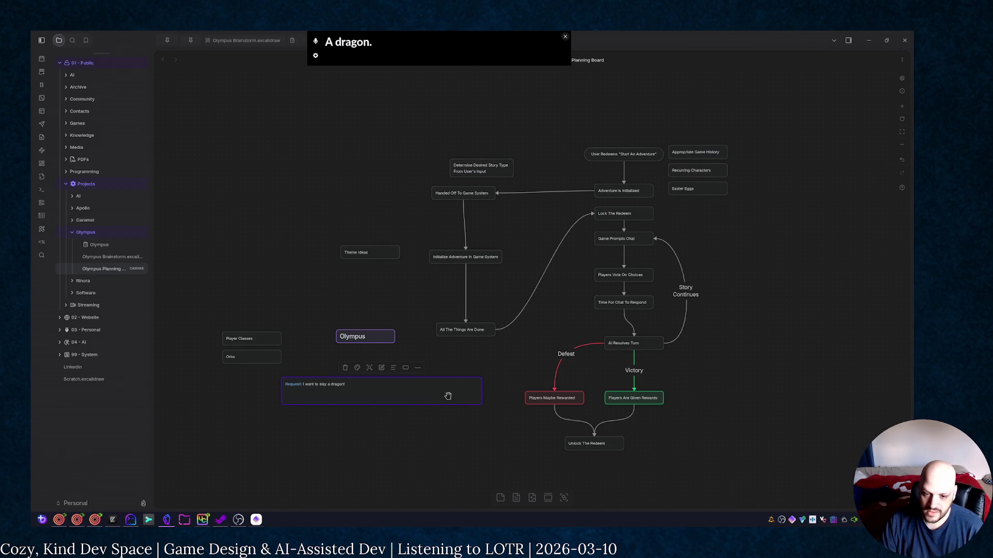
# Narrow the Request card, move it above the flowchart and connect it to the User Redeems node
pyautogui.click(442, 421)
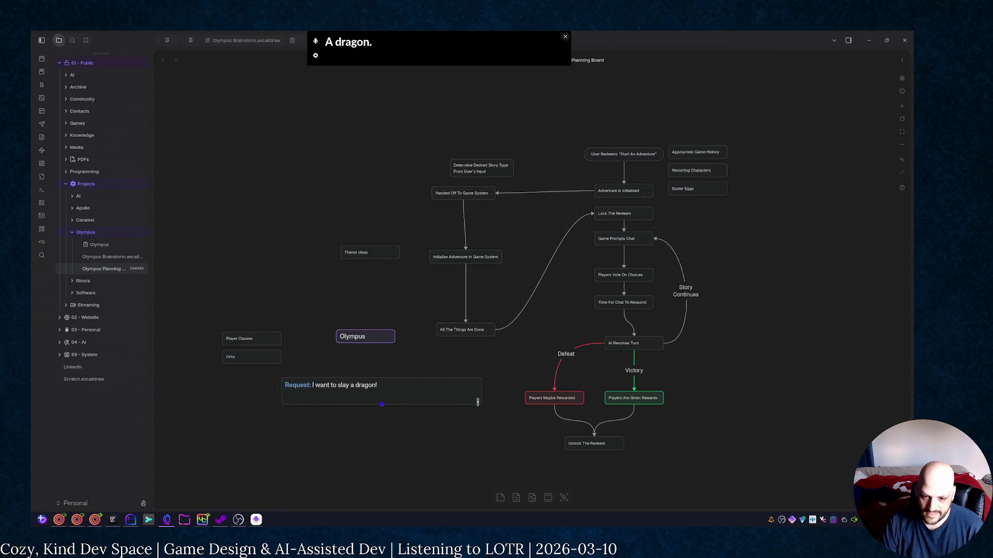
pyautogui.moveTo(478, 404); pyautogui.dragTo(383, 394)
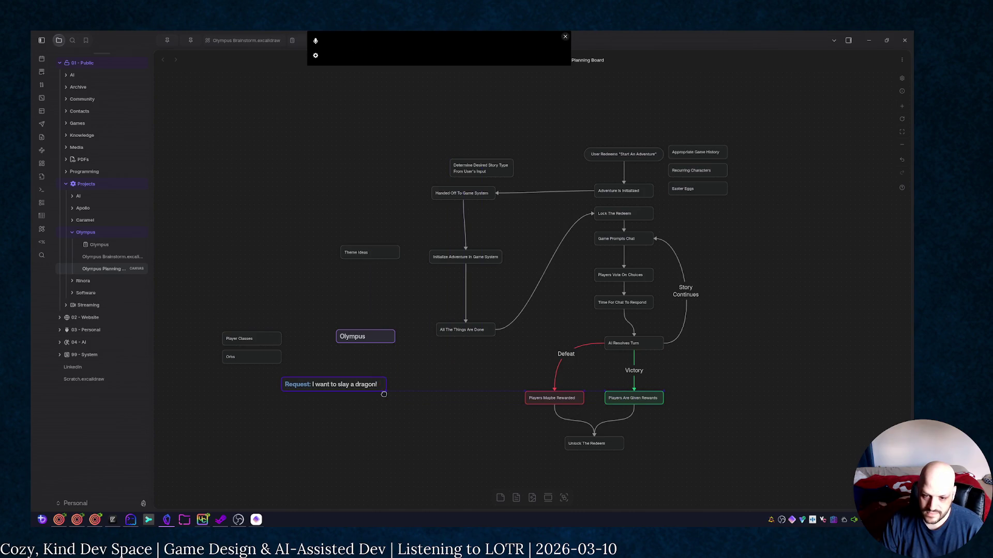
pyautogui.click(372, 420)
pyautogui.moveTo(360, 383); pyautogui.dragTo(643, 124)
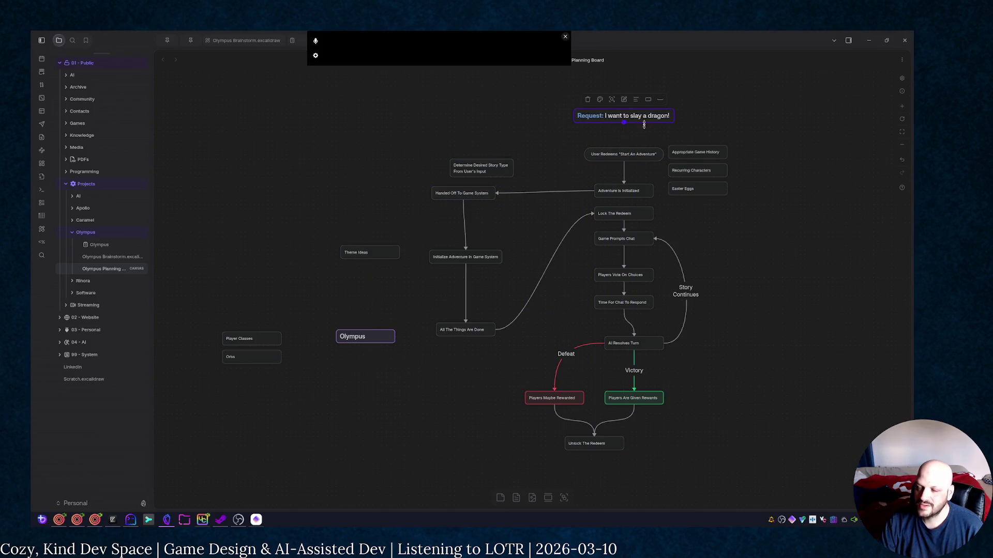
pyautogui.moveTo(623, 123); pyautogui.dragTo(626, 152)
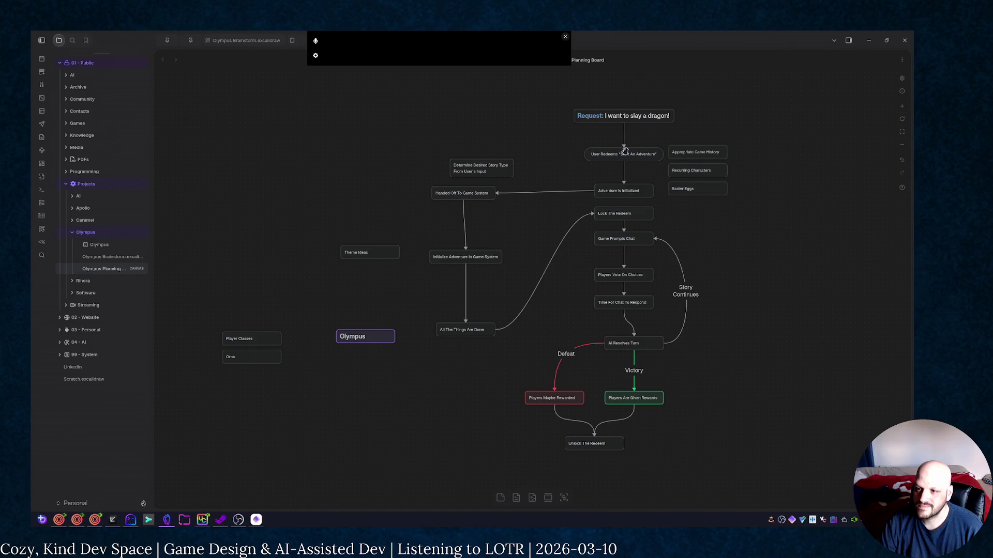
pyautogui.moveTo(805, 301); pyautogui.dragTo(672, 335)
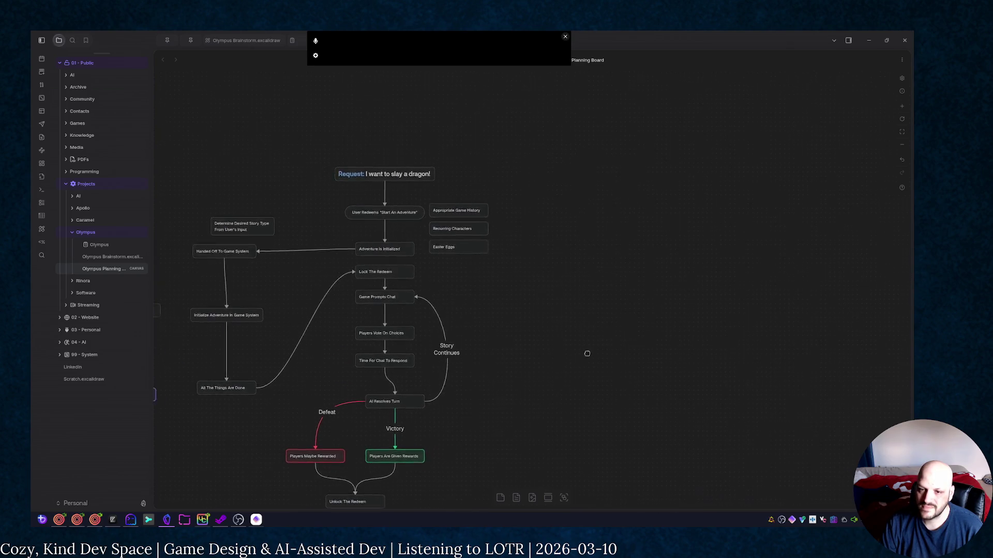
pyautogui.scroll(-2, 644, 345)
pyautogui.hscroll(1, 590, 303)
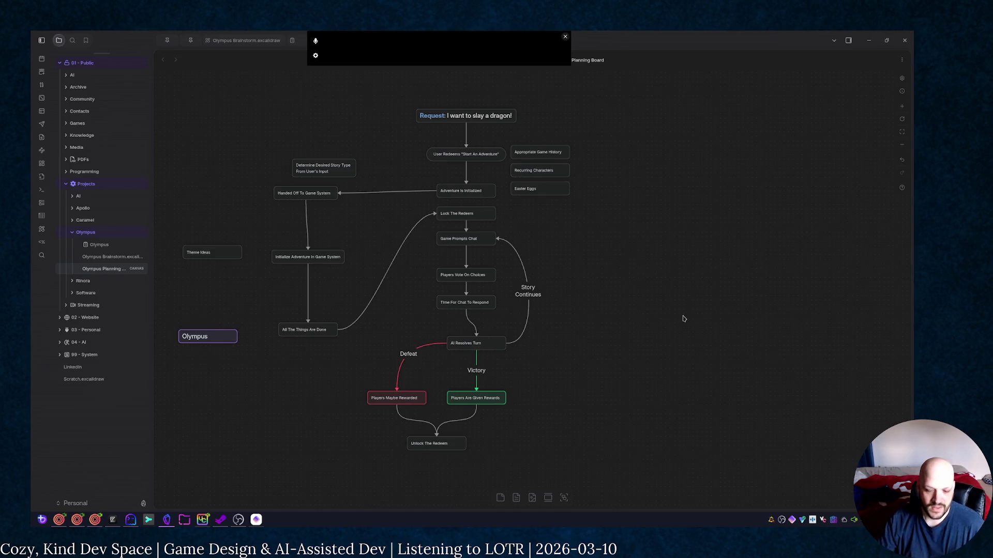
# Dismiss the Sublime Merge update offer and close the git client window
pyautogui.click(148, 520)
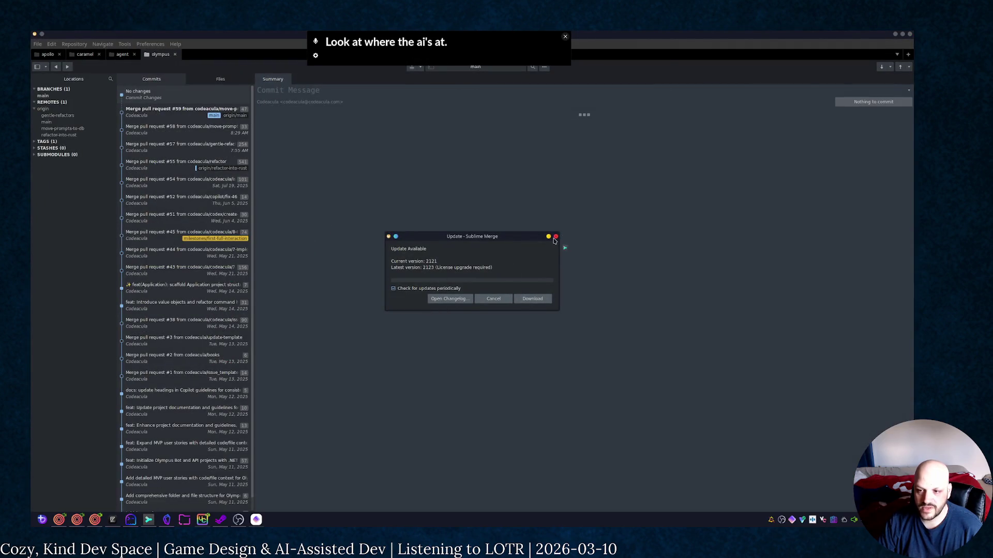
pyautogui.click(556, 236)
pyautogui.click(909, 34)
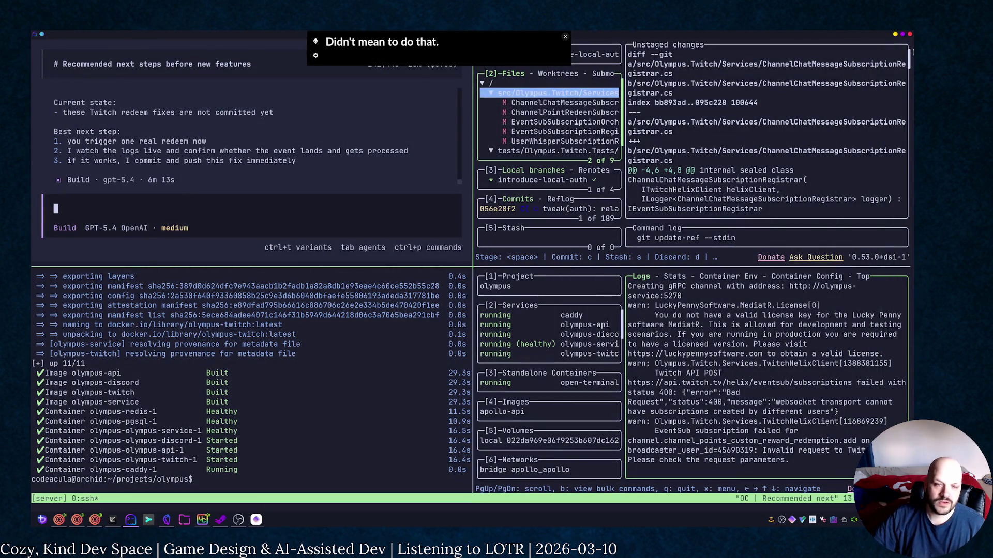
# Zoom the OpenCode assistant pane to full window and draft the 'Rebuild the containers so I can test it' request
pyautogui.click(912, 53)
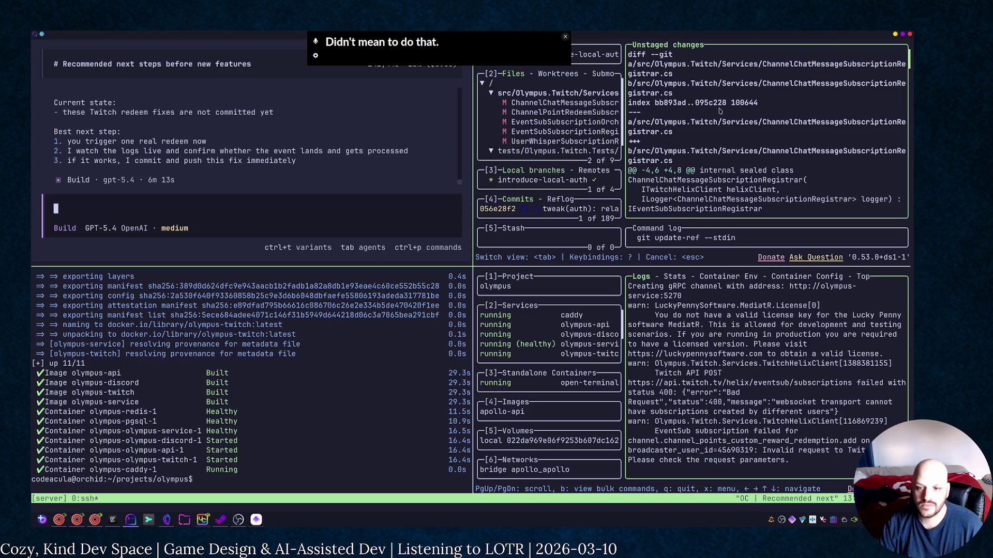
pyautogui.click(342, 150)
pyautogui.hotkey('ctrl', 'b')
pyautogui.press('z')
pyautogui.scroll(3, 439, 154)
pyautogui.scroll(3, 434, 182)
pyautogui.scroll(-3, 446, 189)
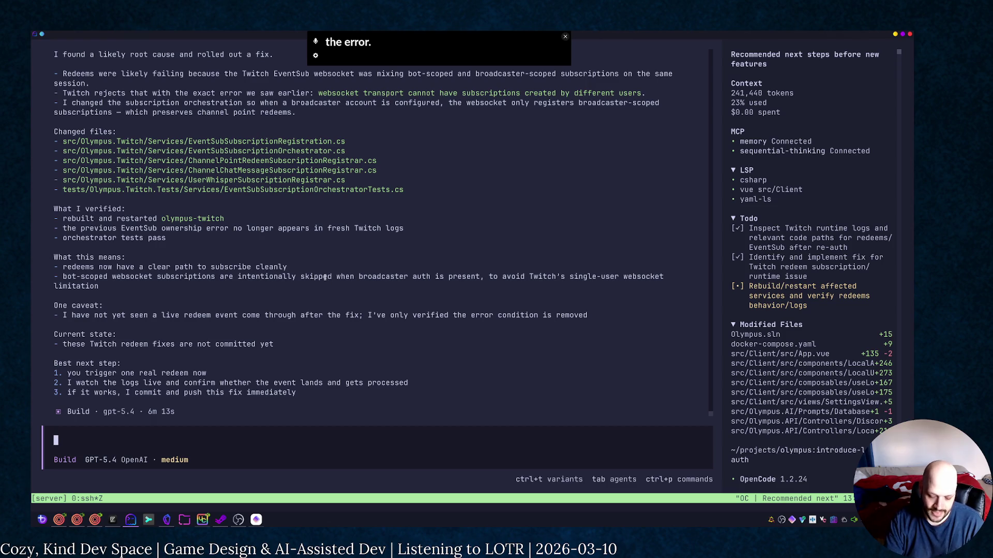
pyautogui.write('Rebuild the containers')
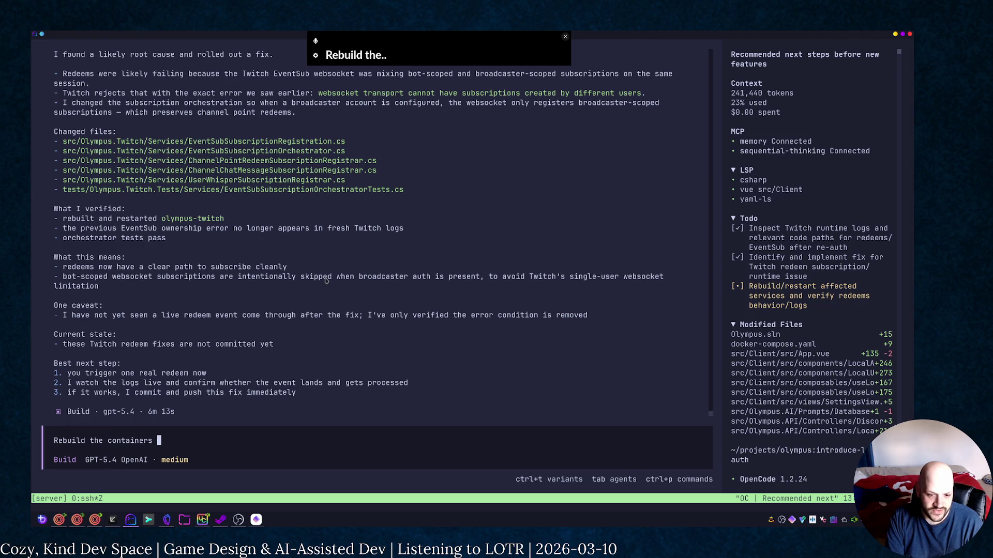
pyautogui.press('BackSpace')
pyautogui.press('BackSpace')
pyautogui.press('BackSpace')
pyautogui.write('so I can test it and push it up')
# Submit the rebuild request, return to the planning board and move the flowchart toward the lower right
pyautogui.press('Return')
pyautogui.hotkey('alt', 'Tab')
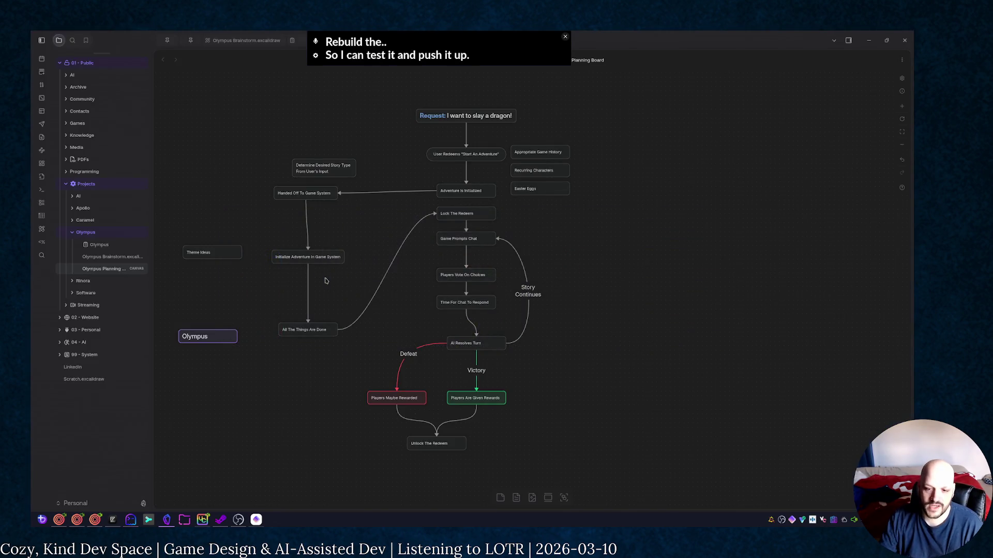
pyautogui.hscroll(-2, 297, 240)
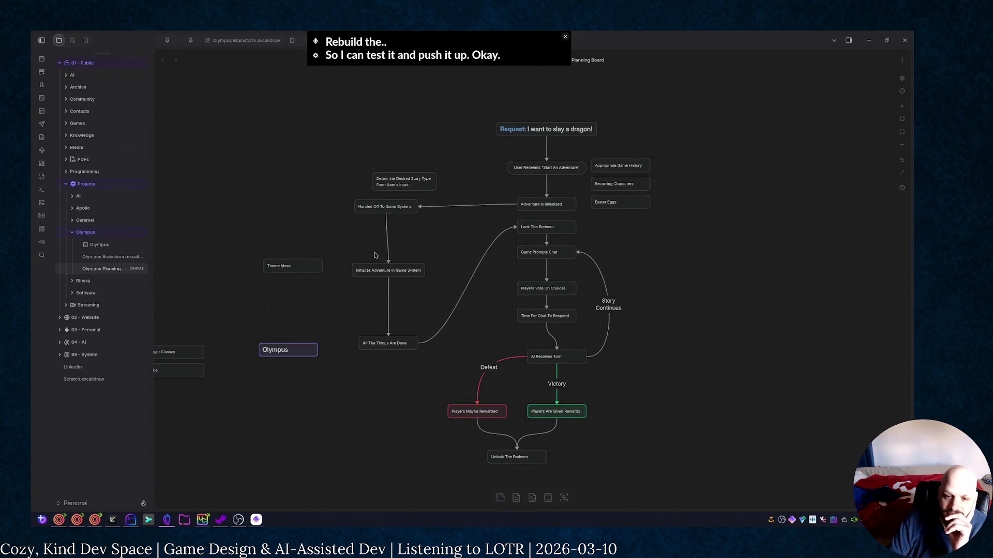
pyautogui.moveTo(309, 326)
pyautogui.mouseDown()
pyautogui.moveTo(384, 314)
pyautogui.moveTo(324, 324)
pyautogui.mouseUp()
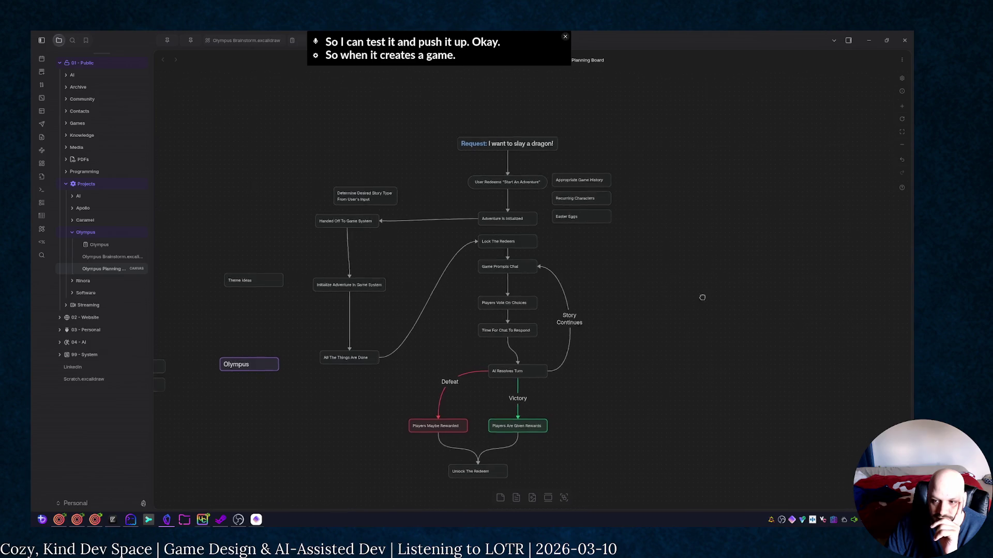
pyautogui.moveTo(251, 230); pyautogui.dragTo(489, 306)
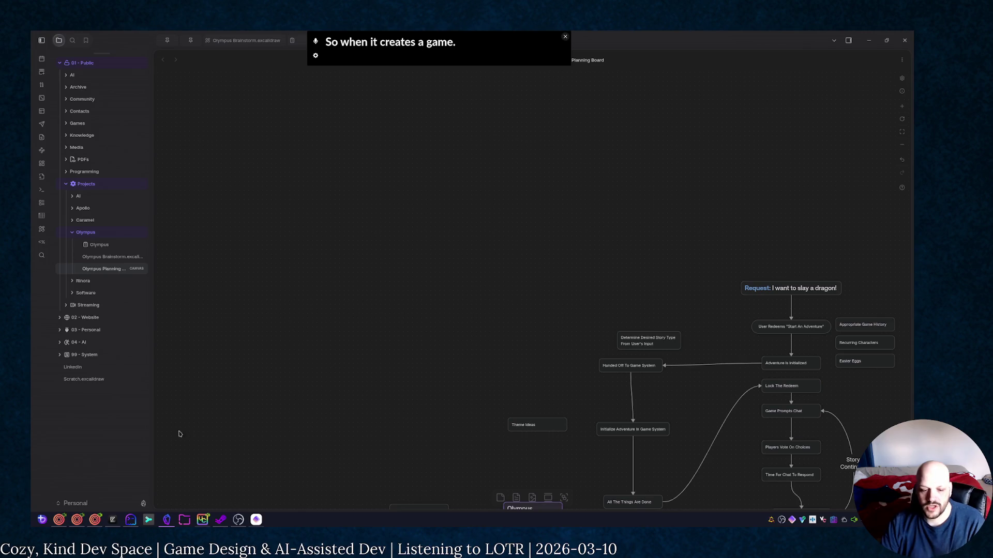
# Add a 'Create New **Adventure**' text node and place it down beside the flowchart, discarding a stray empty box
pyautogui.doubleClick(304, 249)
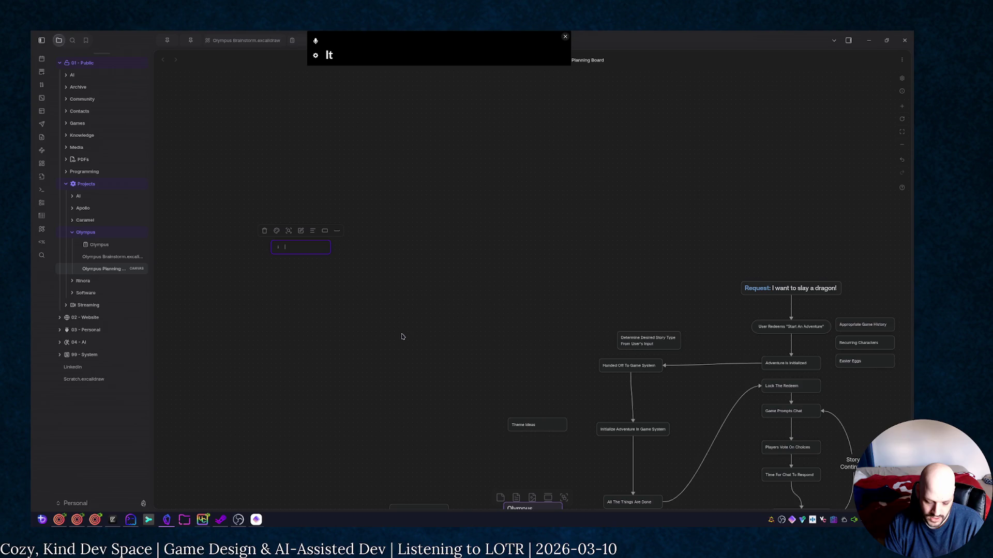
pyautogui.write('Create New')
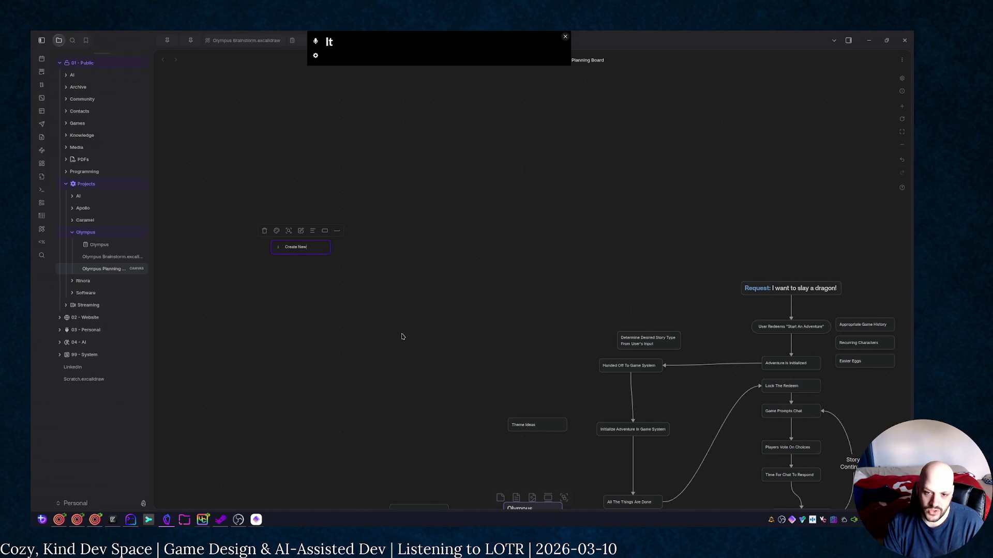
pyautogui.write(' Advent')
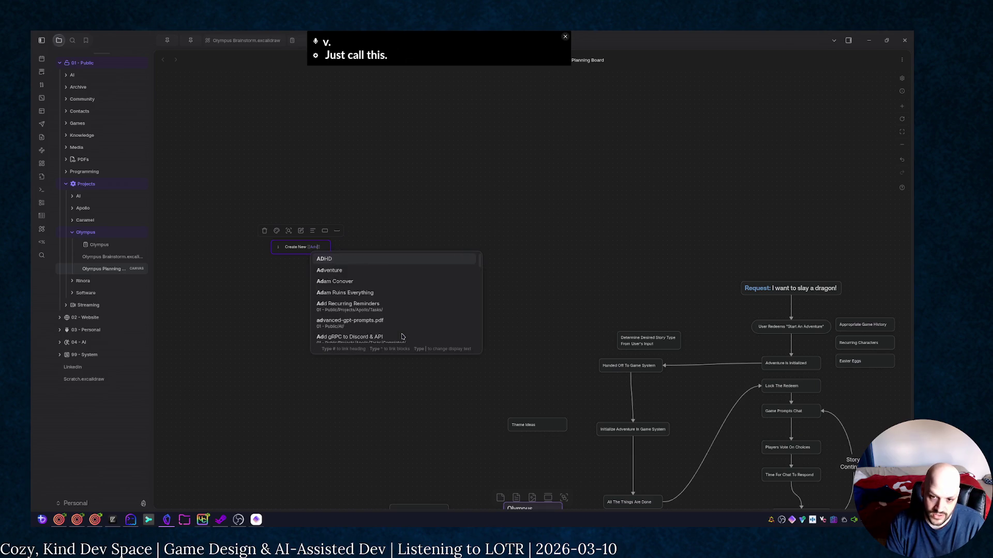
pyautogui.press('BackSpace')
pyautogui.press('BackSpace')
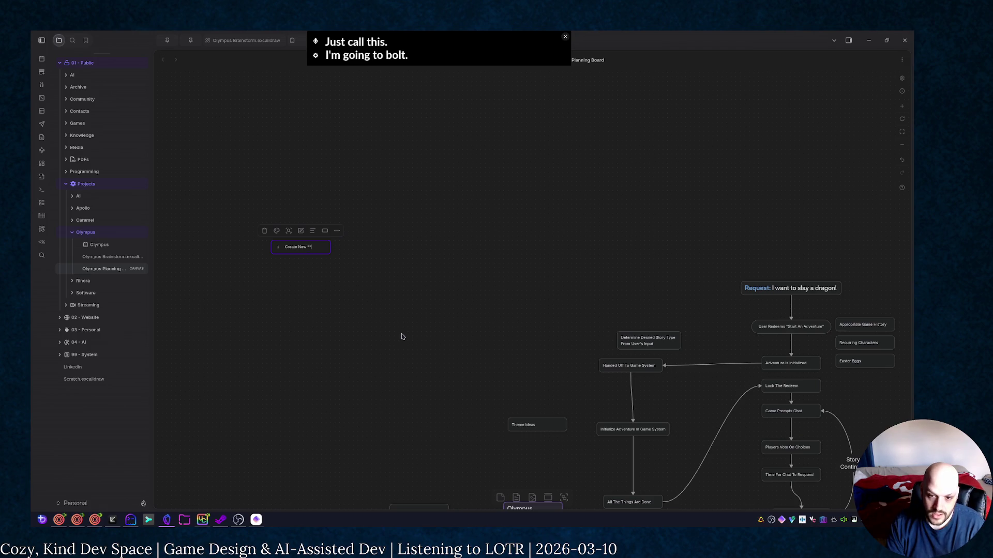
pyautogui.write('**')
pyautogui.press('BackSpace')
pyautogui.press('BackSpace')
pyautogui.write('enture**')
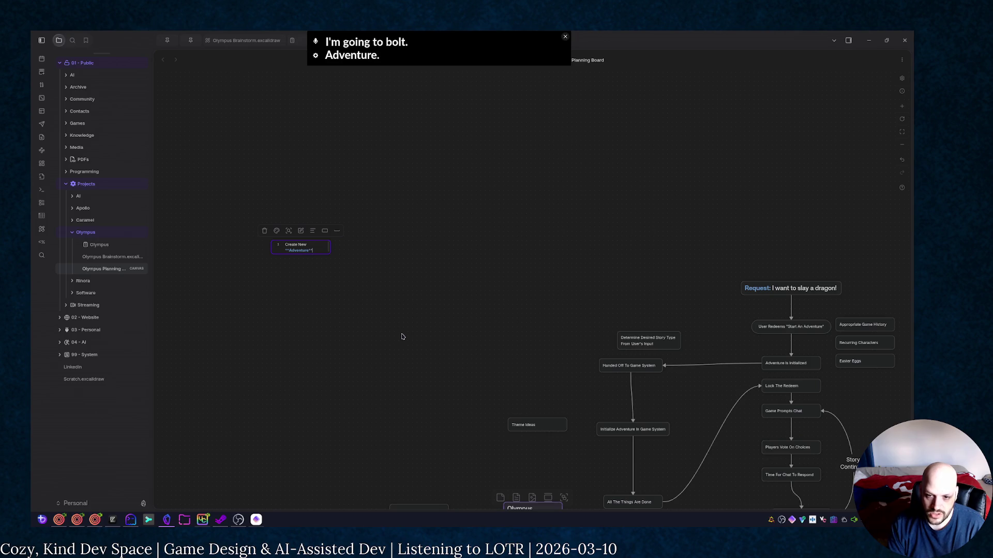
pyautogui.doubleClick(402, 337)
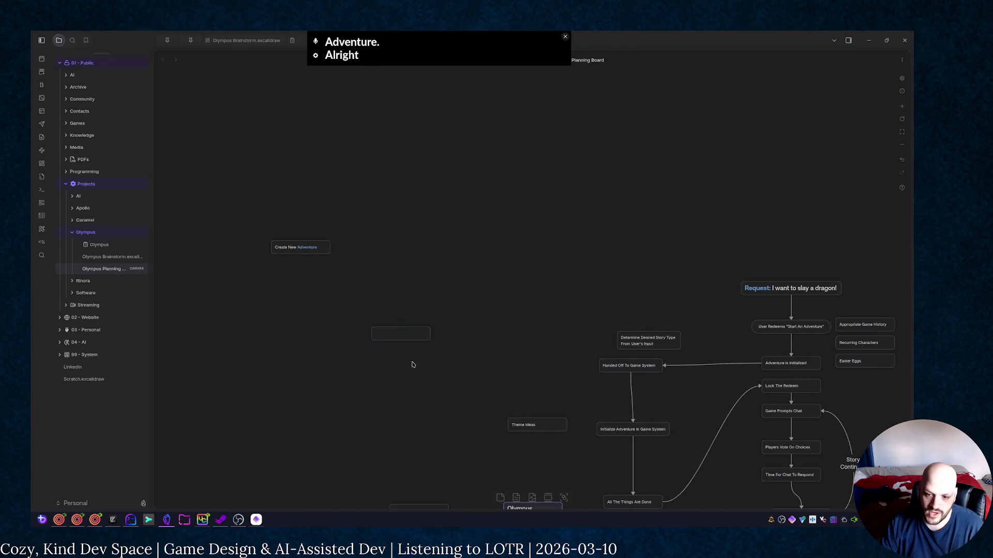
pyautogui.press('Escape')
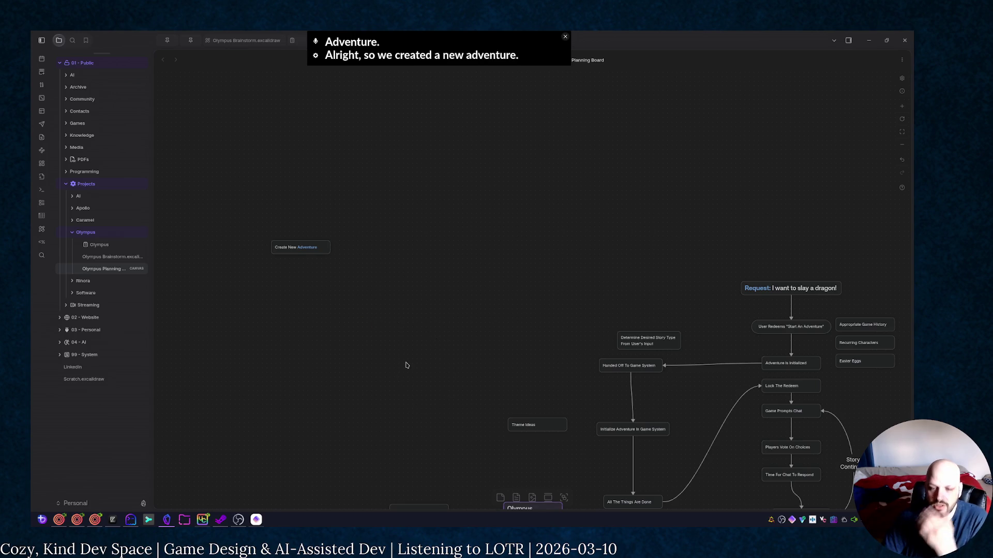
pyautogui.moveTo(336, 260); pyautogui.dragTo(490, 363)
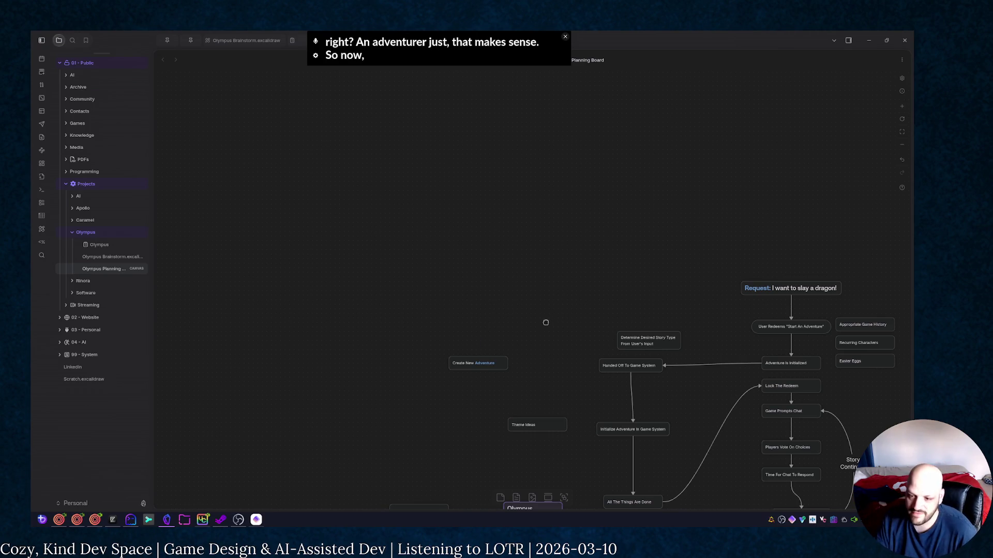
# Shift Handed Off To Game System, Initialize Adventure In Game System and All The Things Are Done to the right
pyautogui.moveTo(545, 323); pyautogui.dragTo(548, 199)
pyautogui.moveTo(711, 204); pyautogui.dragTo(573, 236)
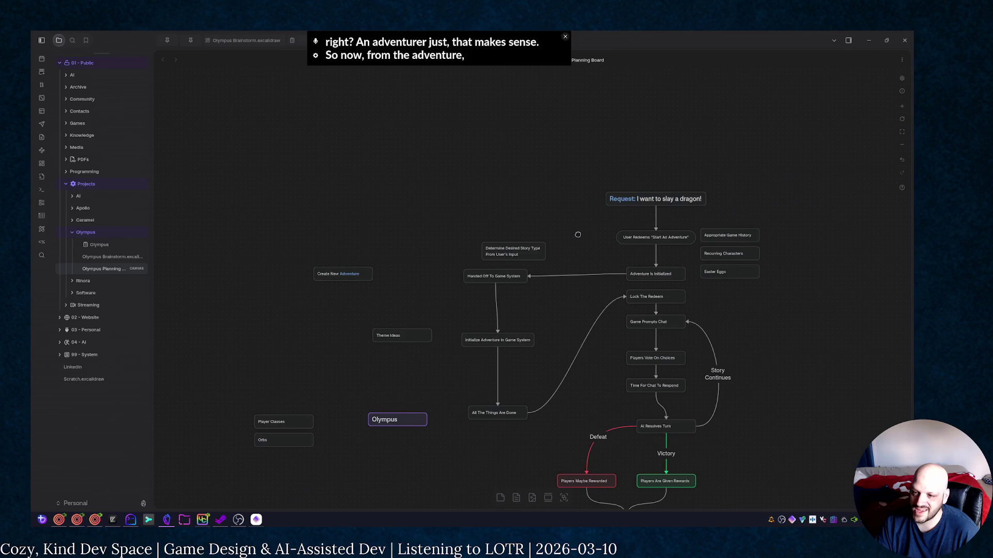
pyautogui.moveTo(488, 281); pyautogui.dragTo(550, 288)
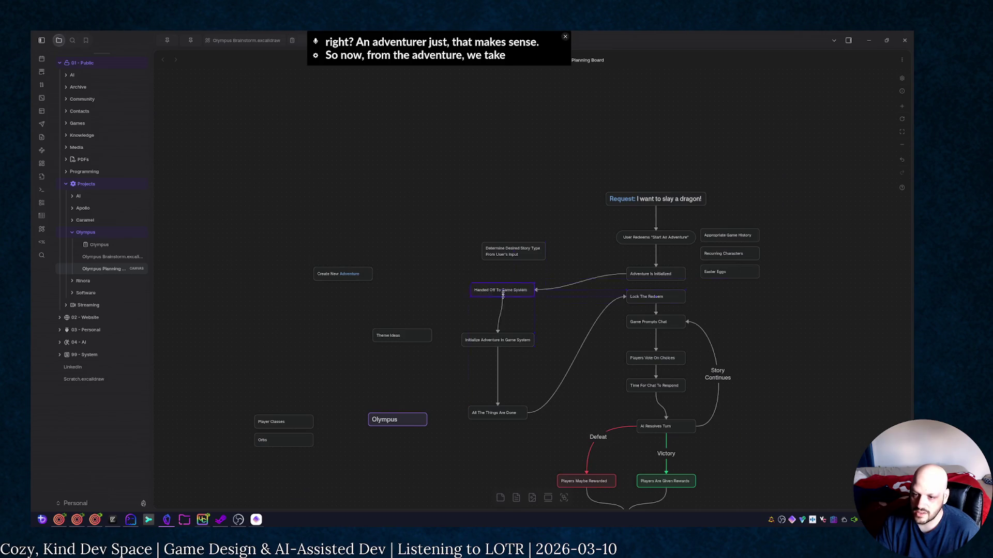
pyautogui.click(478, 319)
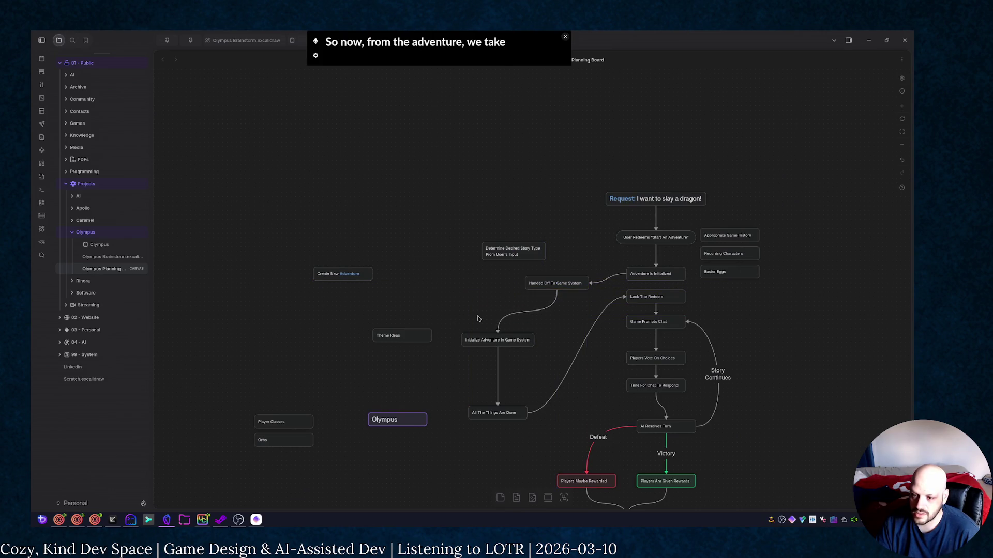
pyautogui.moveTo(524, 340); pyautogui.dragTo(572, 310)
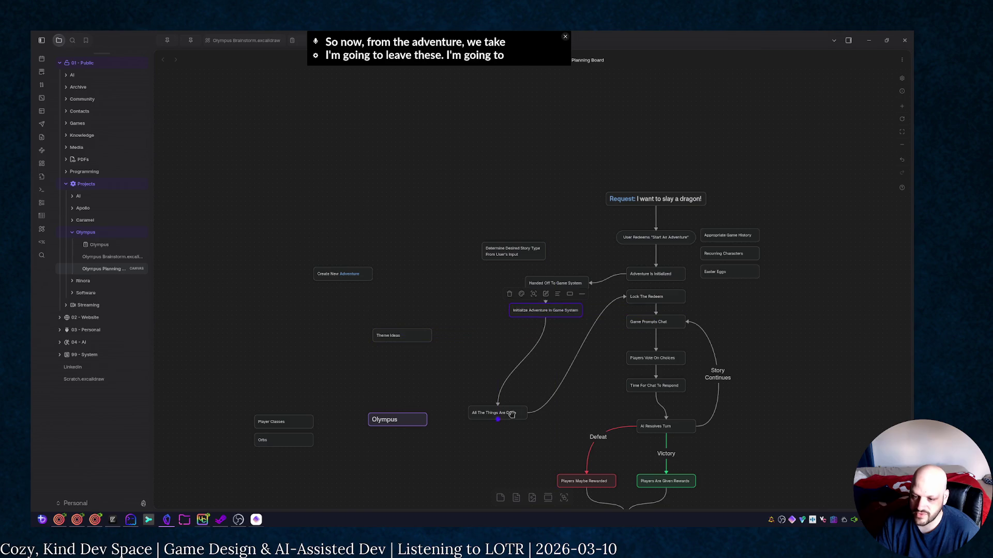
pyautogui.moveTo(514, 412); pyautogui.dragTo(574, 391)
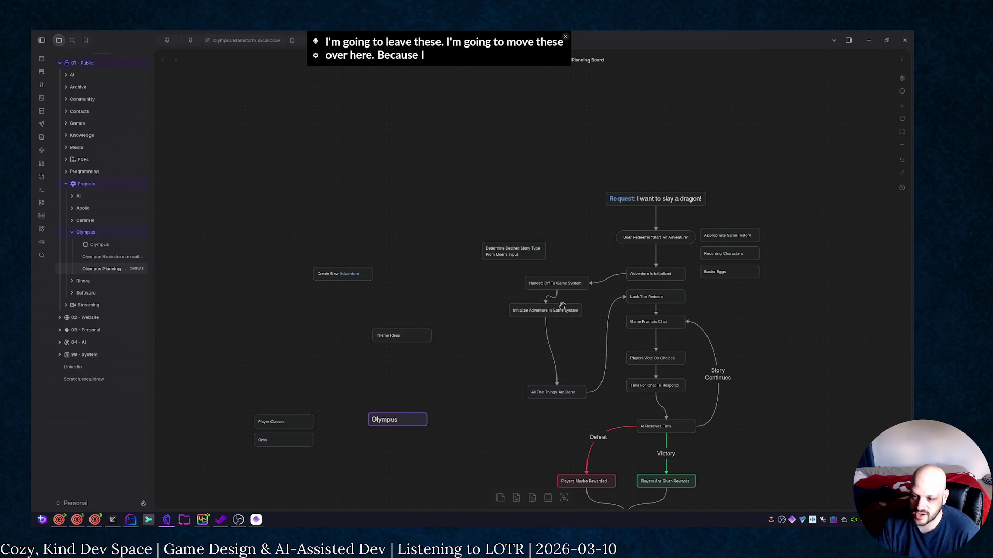
pyautogui.moveTo(566, 311); pyautogui.dragTo(576, 330)
pyautogui.click(470, 334)
pyautogui.scroll(-2, 465, 311)
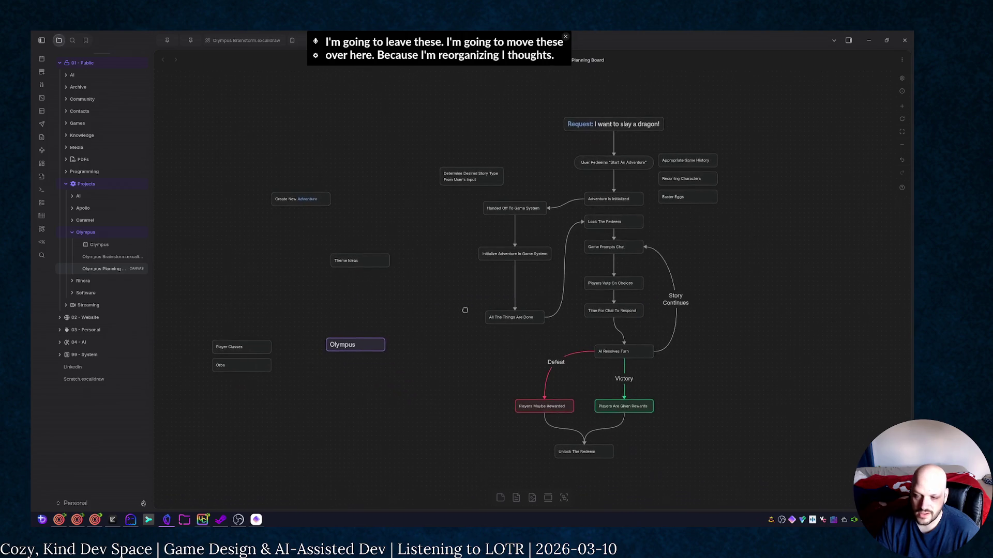
# Move Theme Ideas and Determine Desired Story Type to the lower left and Create New Adventure up-right, then start a new node
pyautogui.moveTo(377, 258); pyautogui.dragTo(245, 430)
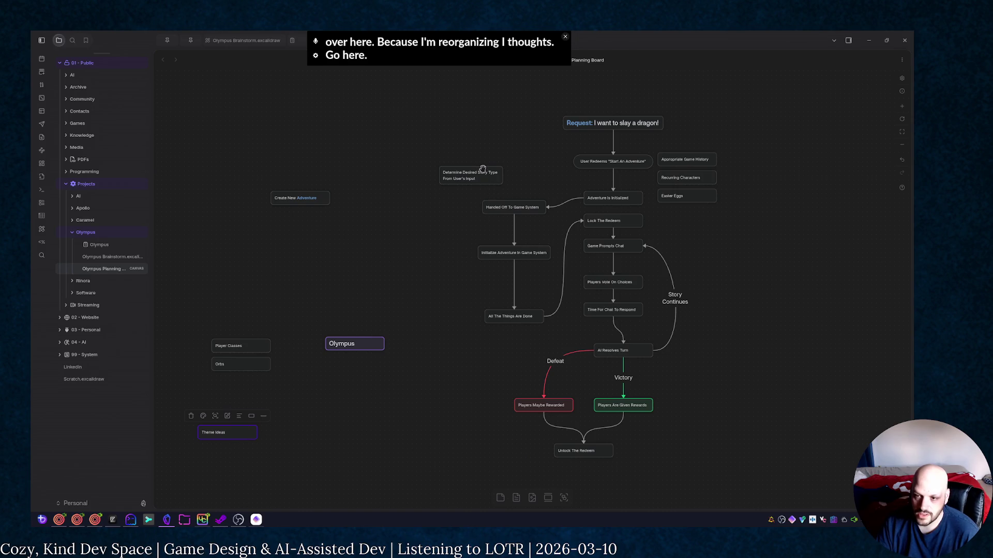
pyautogui.moveTo(483, 170); pyautogui.dragTo(336, 438)
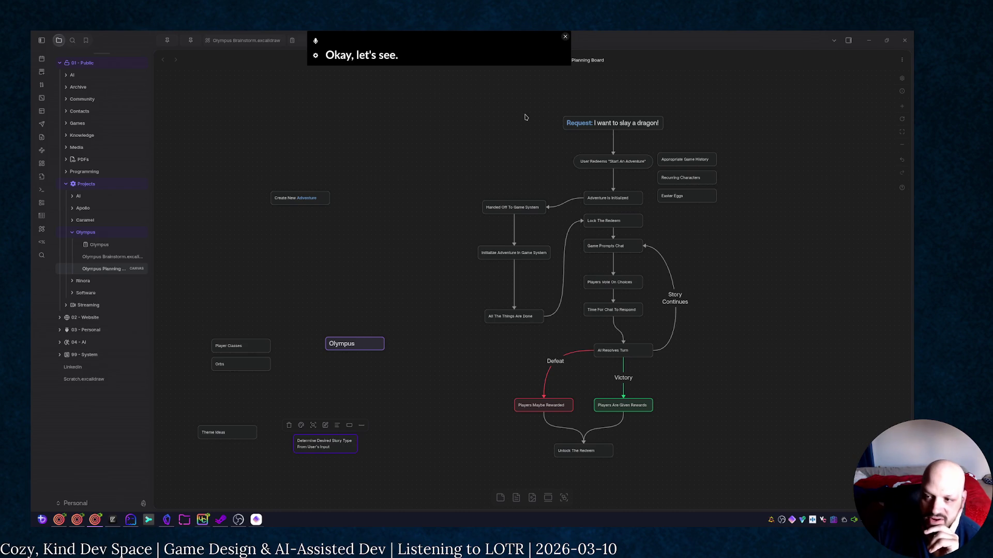
pyautogui.moveTo(329, 198); pyautogui.dragTo(421, 163)
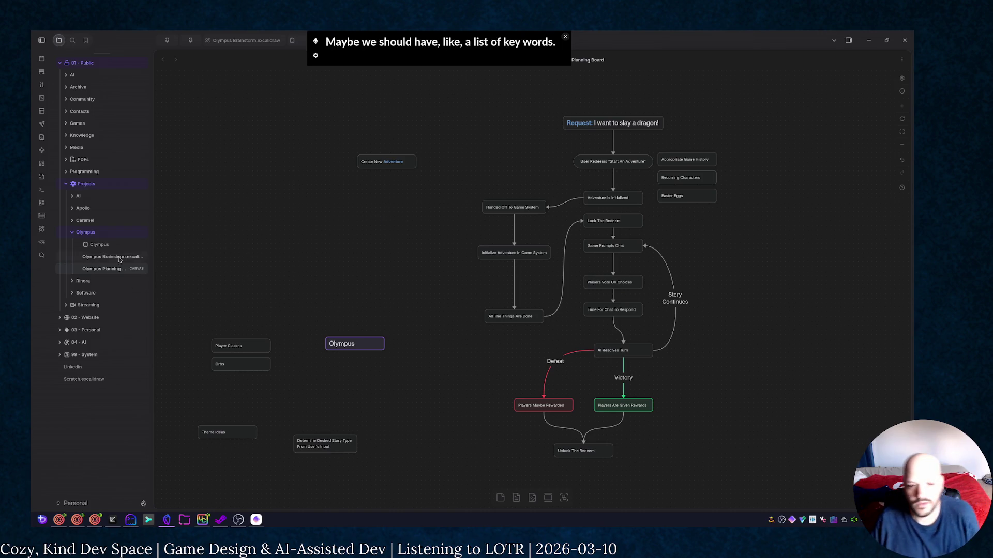
pyautogui.doubleClick(181, 233)
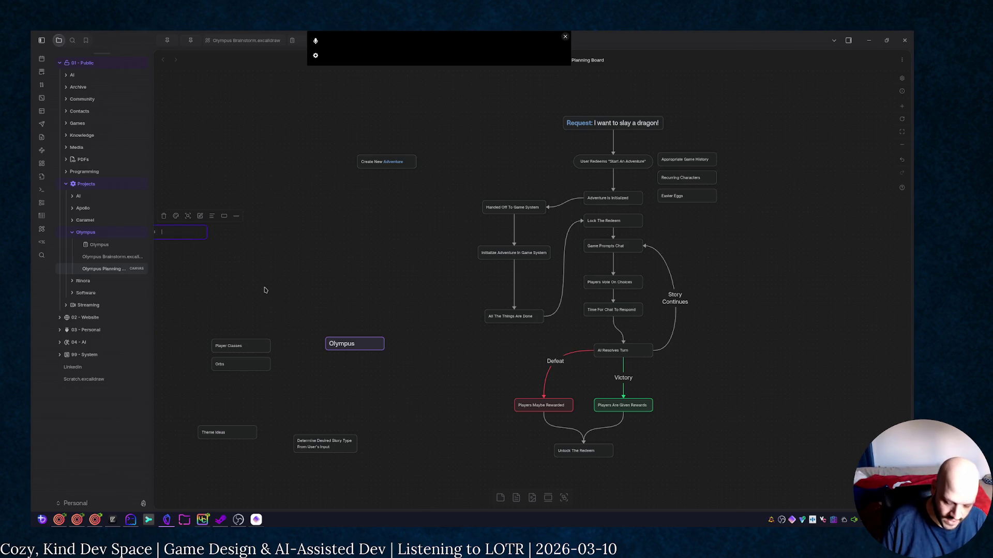
pyautogui.write('Keywords')
# Finish the Keywords node and place it left of the main story flow
pyautogui.press('Escape')
pyautogui.moveTo(200, 227); pyautogui.dragTo(289, 232)
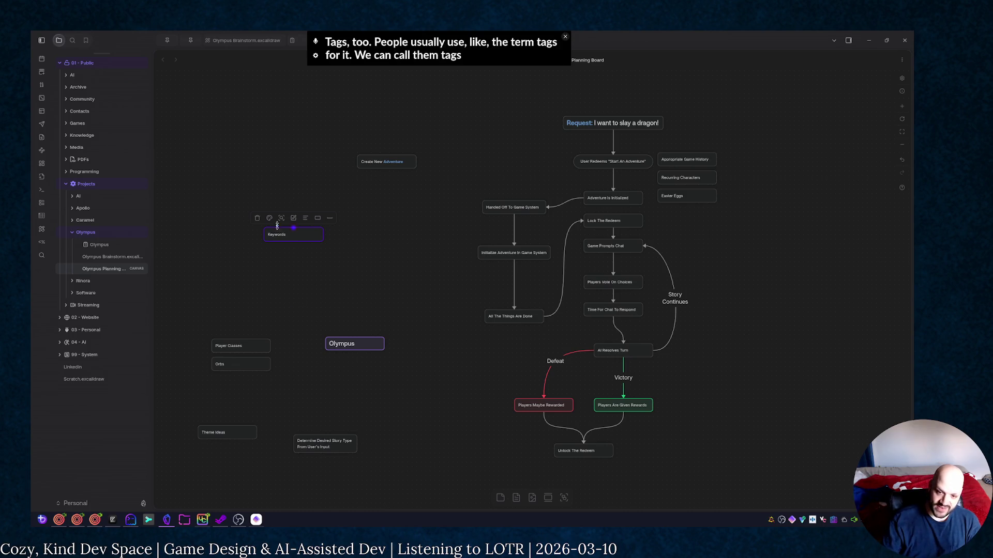
# Rename the Keywords node to Keywords/Tags, then switch to the OpenCode agent session
pyautogui.doubleClick(297, 233)
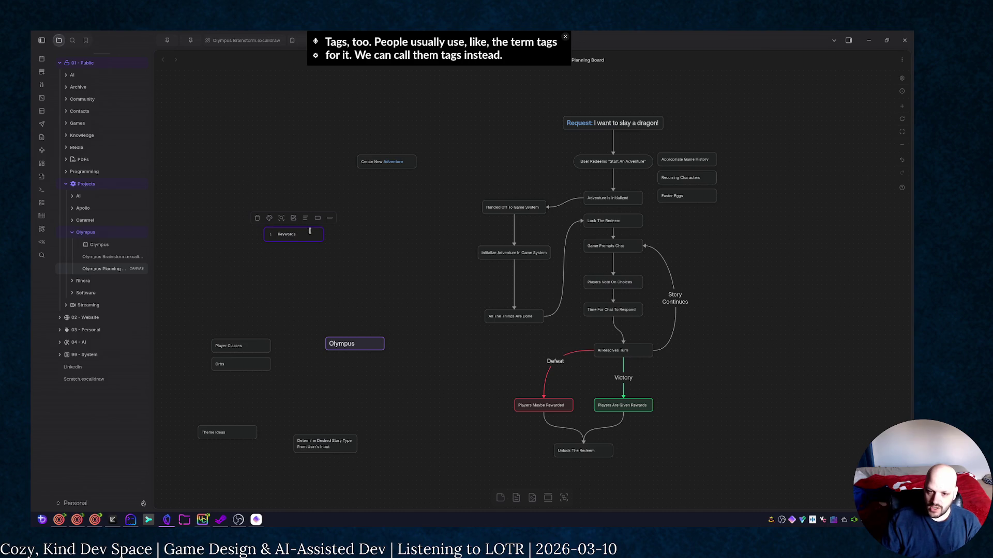
pyautogui.write('/Tags')
pyautogui.click(380, 334)
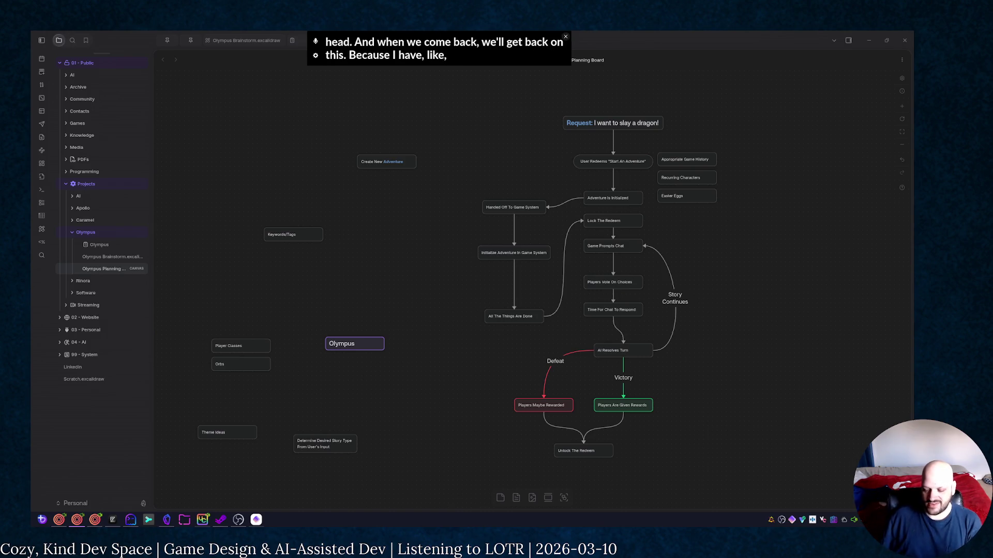
pyautogui.click(130, 520)
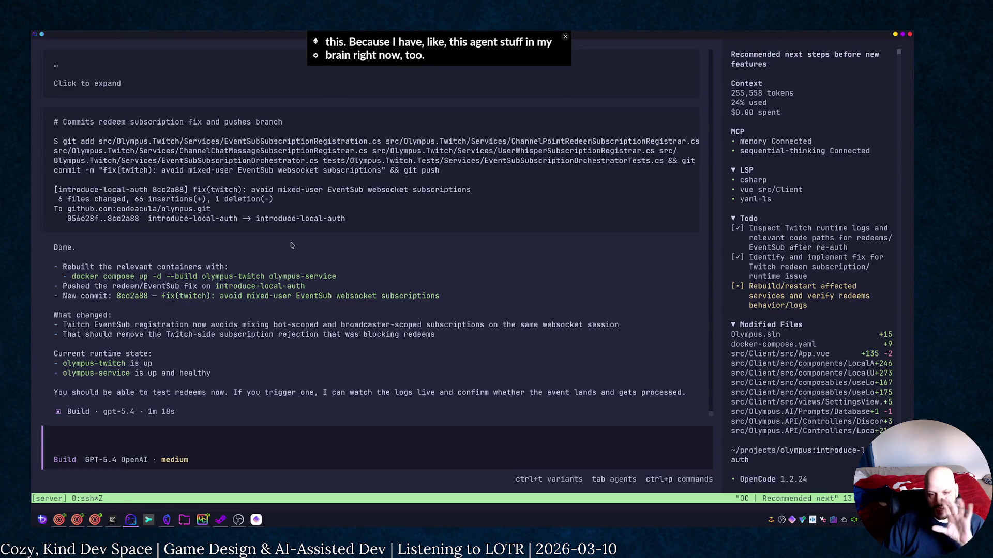
pyautogui.hotkey('alt', 'Tab')
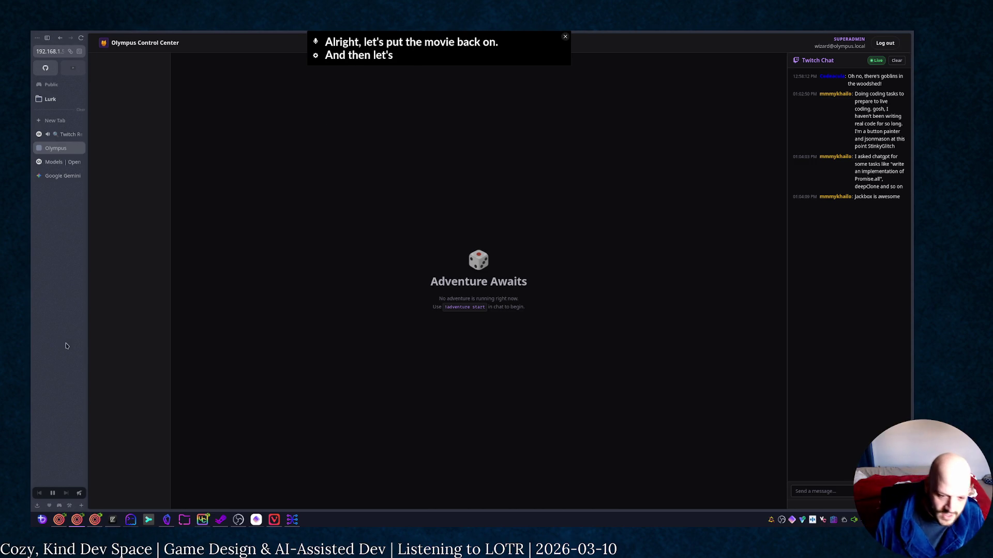
pyautogui.click(166, 518)
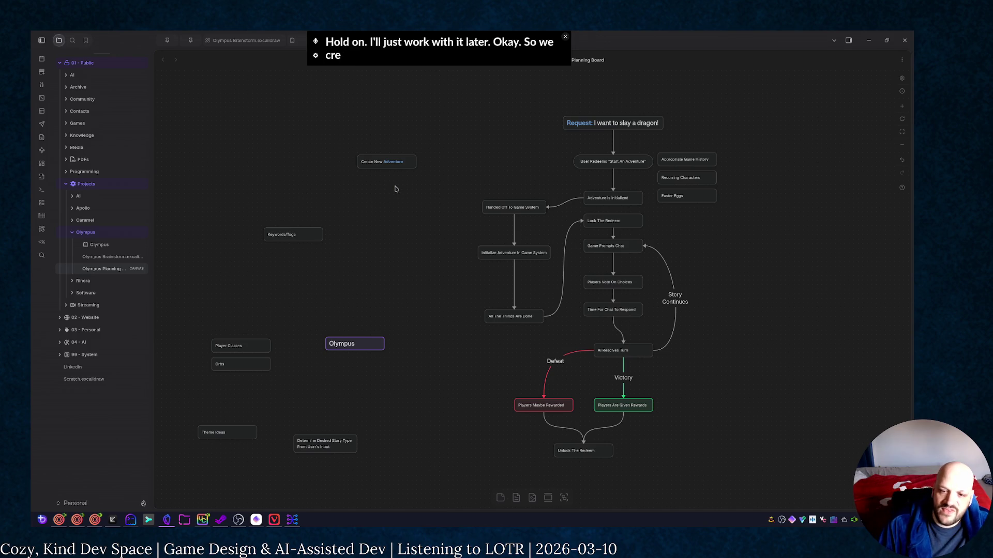
# Move the Create New Adventure card down into the left flow beside Keywords/Tags
pyautogui.moveTo(399, 166)
pyautogui.mouseDown()
pyautogui.moveTo(376, 285)
pyautogui.moveTo(383, 272)
pyautogui.mouseUp()
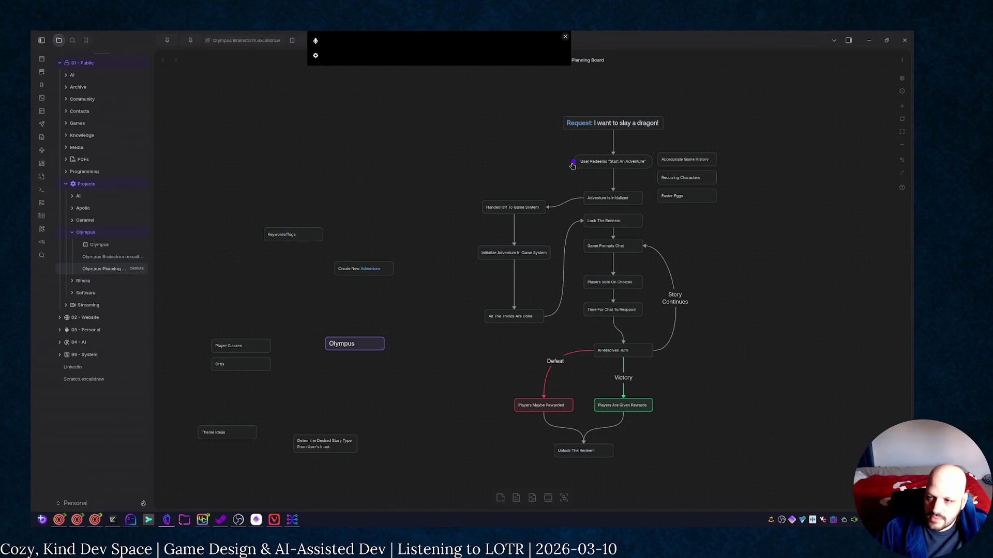
# Add a 'Determine appropriate tags' card linked leftward from the User Redeems card
pyautogui.moveTo(575, 161); pyautogui.dragTo(454, 156)
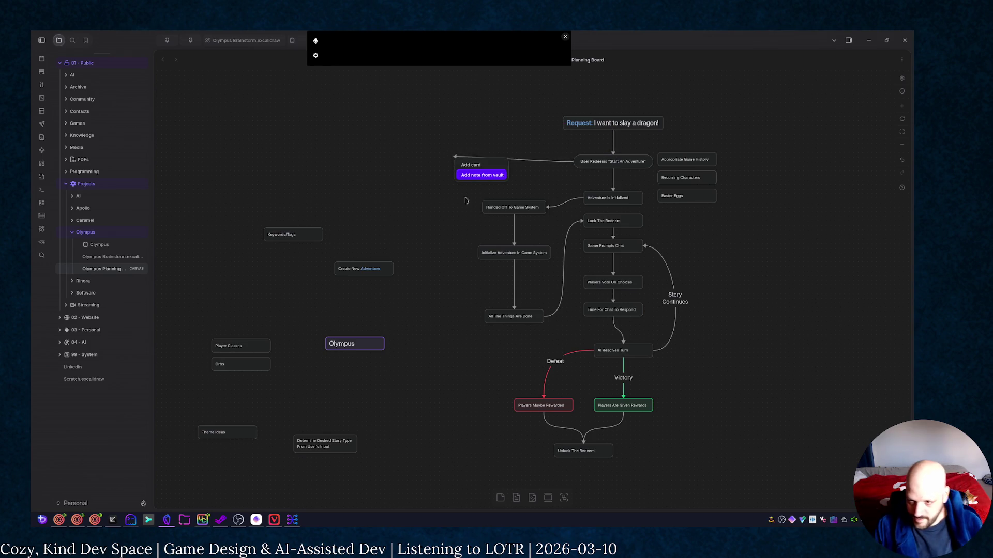
pyautogui.click(470, 166)
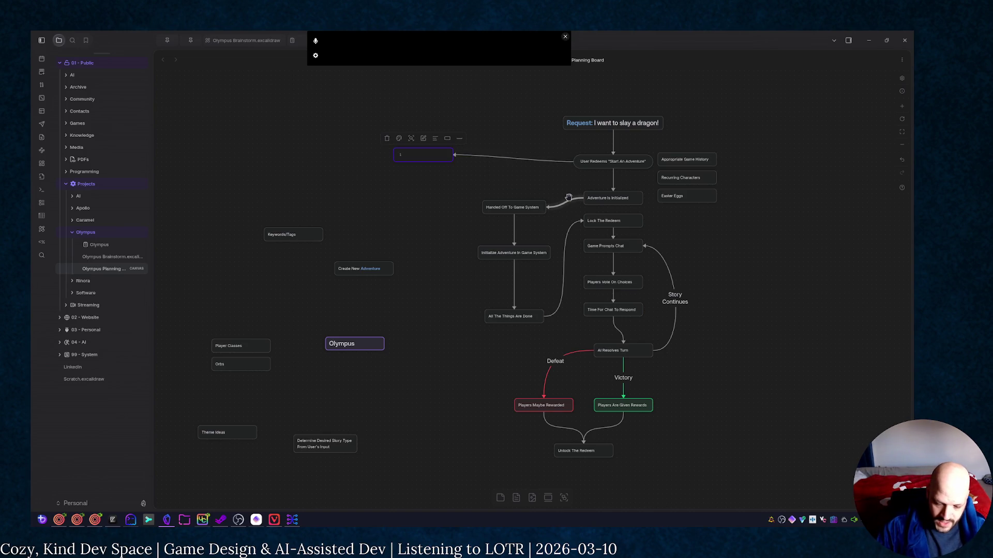
pyautogui.write('Get')
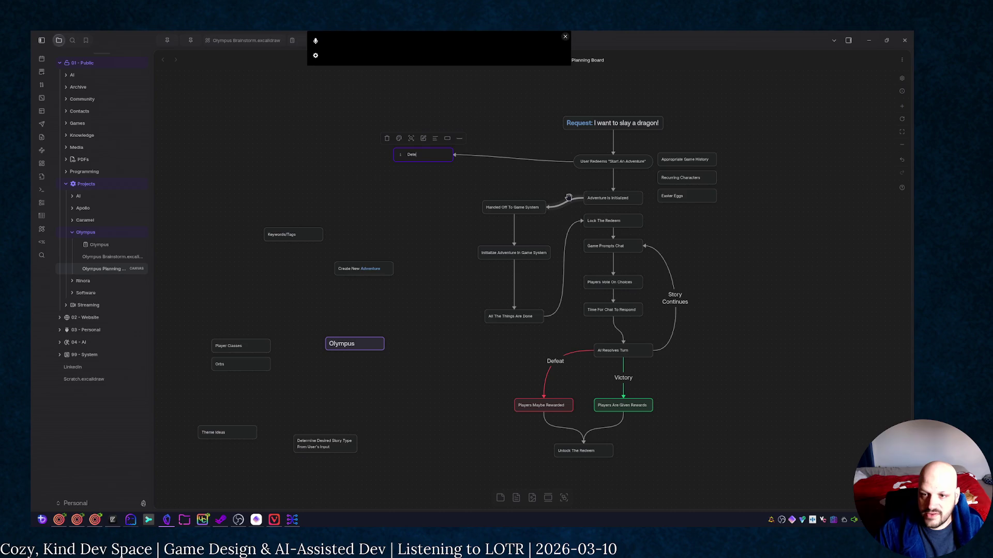
pyautogui.write('e')
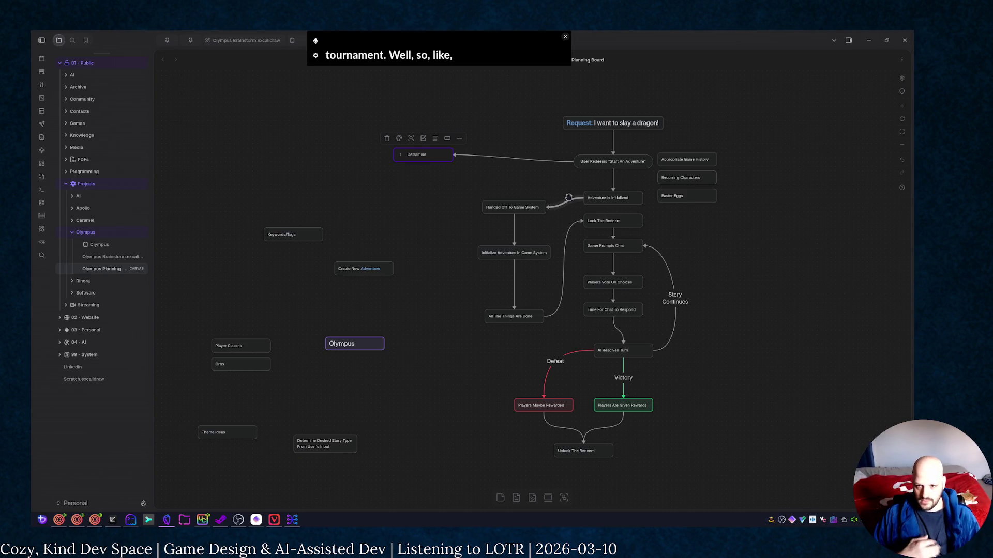
pyautogui.write(' appropriat')
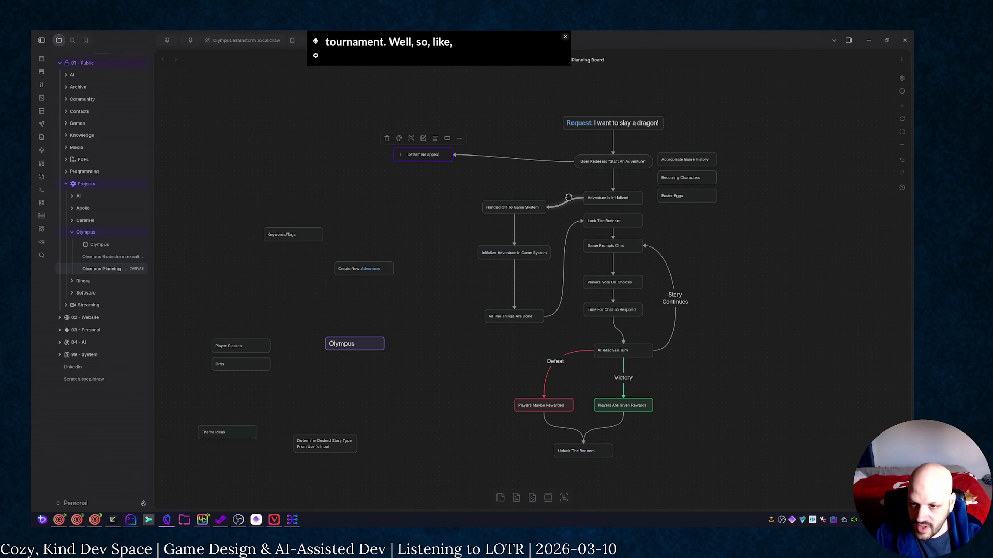
pyautogui.write('e tags')
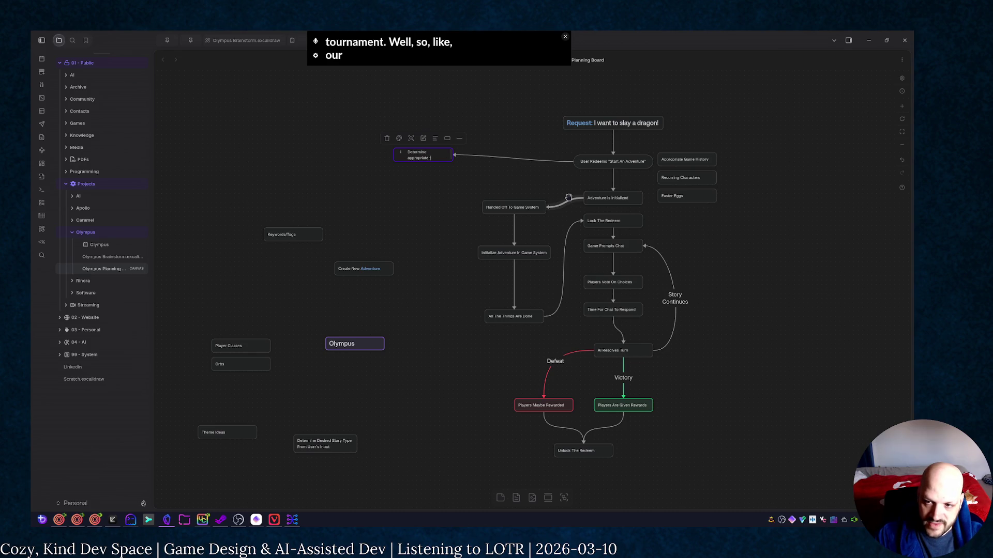
pyautogui.click(409, 200)
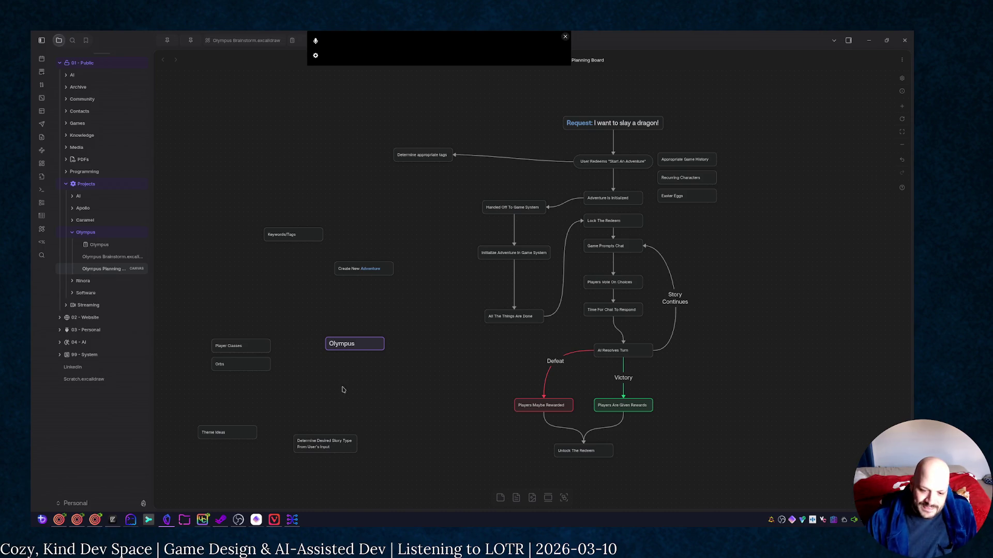
# Play the March 5 TikTok clip in Discord's media-and-memes channel full screen
pyautogui.click(202, 520)
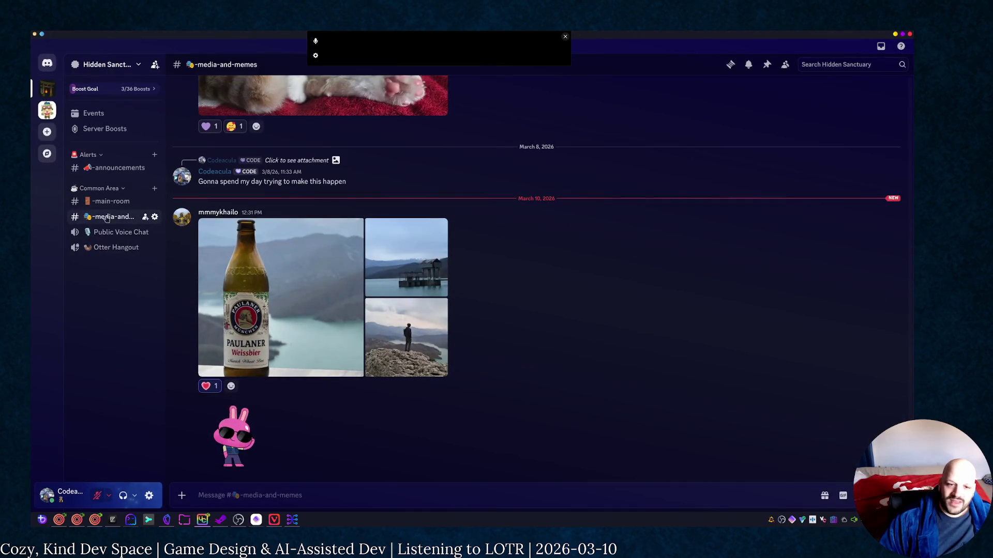
pyautogui.scroll(3, 235, 265)
pyautogui.scroll(2, 295, 264)
pyautogui.scroll(4, 360, 263)
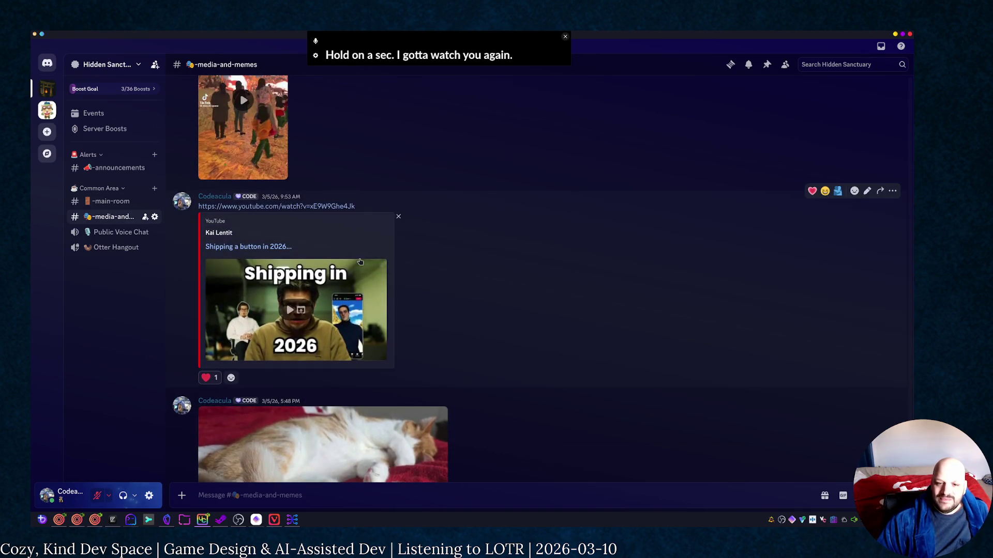
pyautogui.scroll(-2, 333, 227)
pyautogui.scroll(-3, 311, 178)
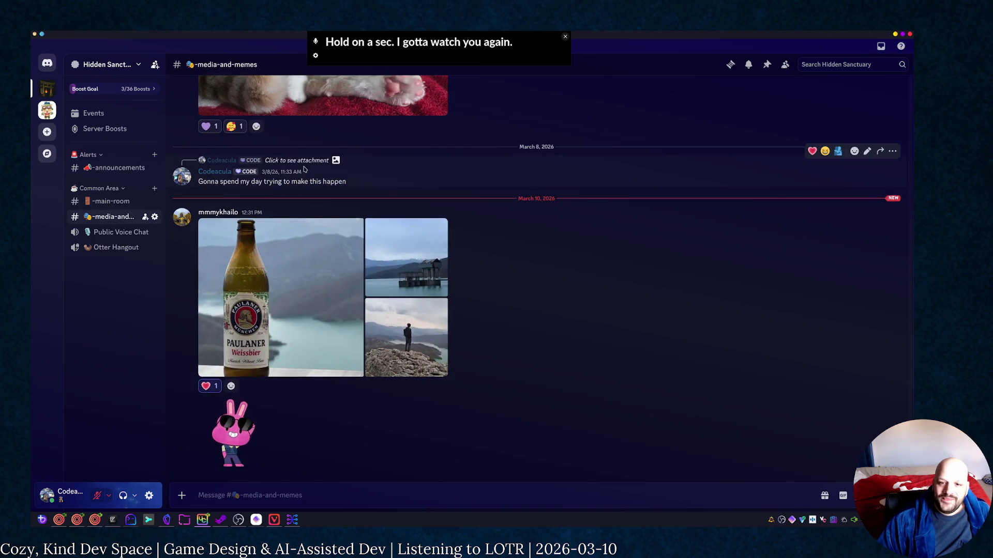
pyautogui.scroll(5, 326, 187)
pyautogui.scroll(2, 280, 232)
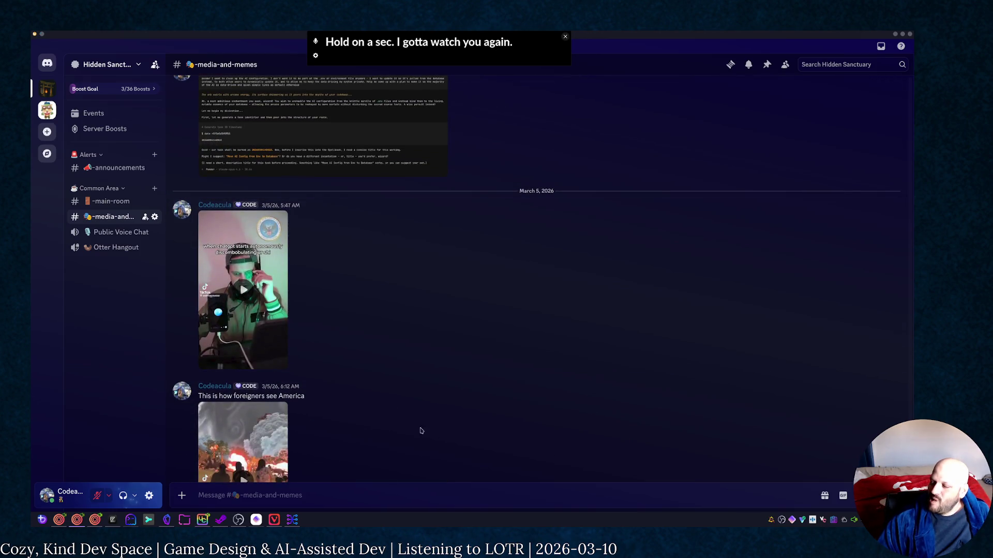
pyautogui.click(243, 289)
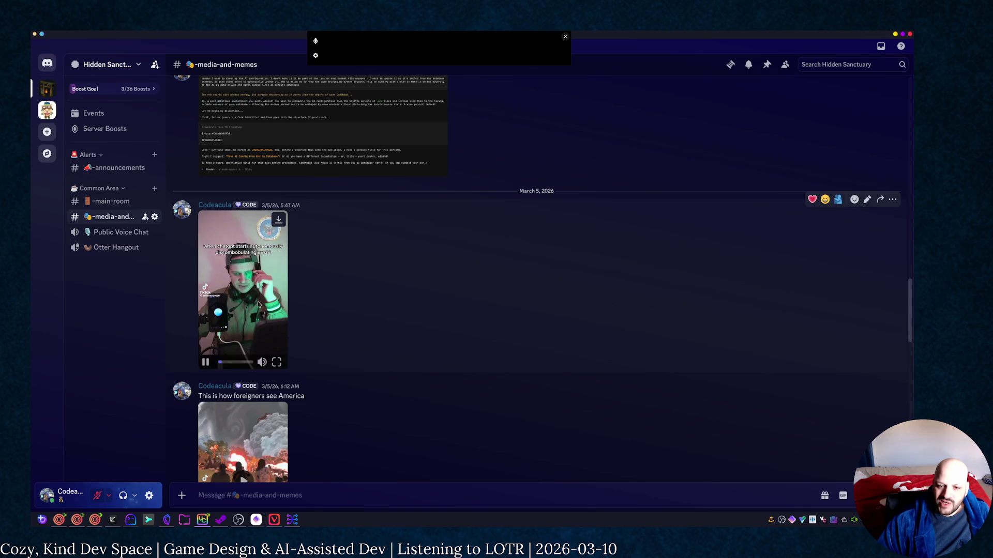
pyautogui.click(281, 362)
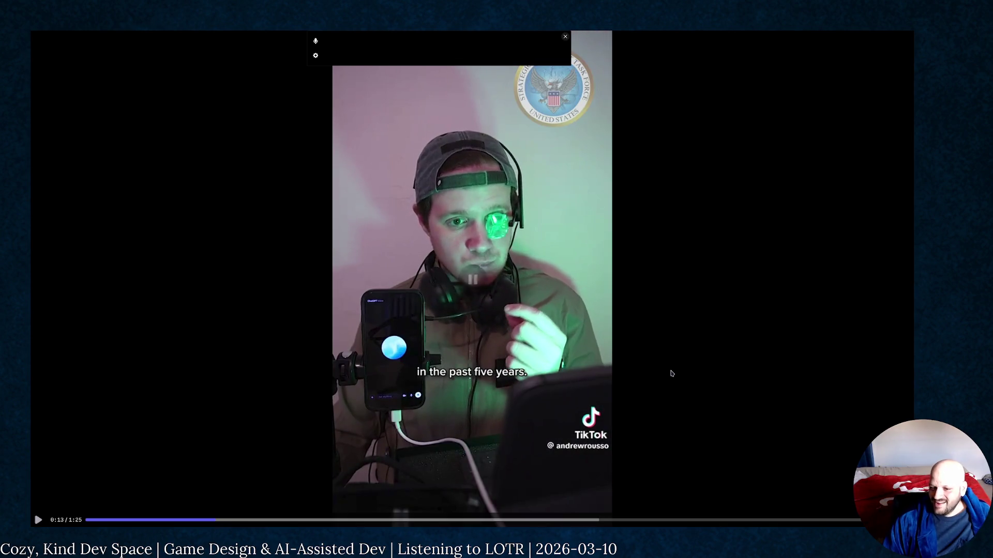
# Rewind the clip ten seconds, watch it to the end, then leave full screen
pyautogui.click(672, 373)
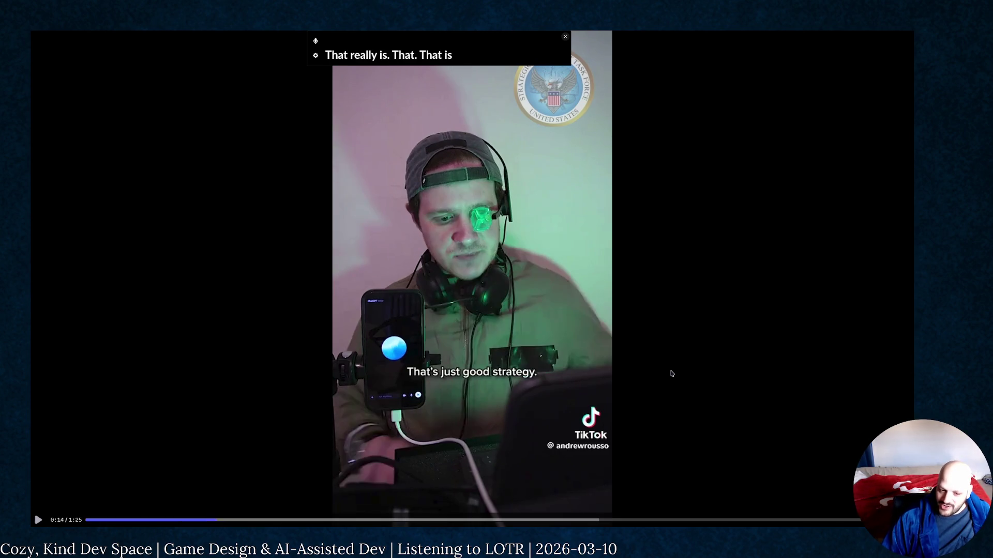
pyautogui.press('Left')
pyautogui.press('Left')
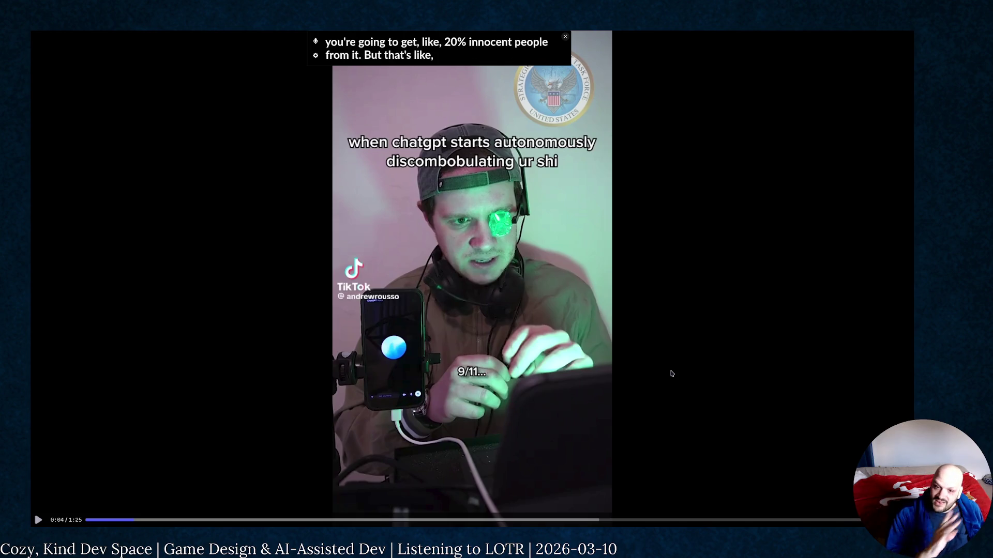
pyautogui.press('space')
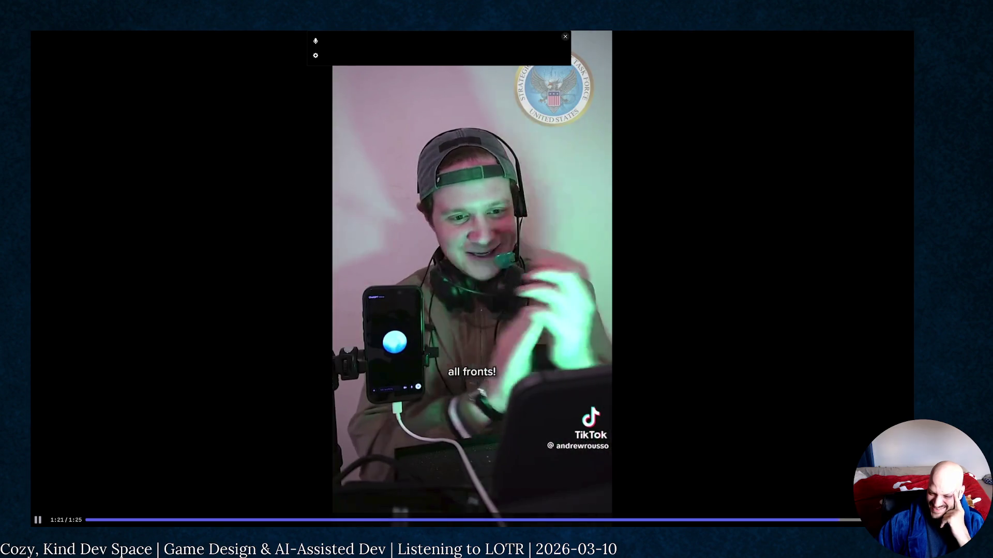
pyautogui.press('Escape')
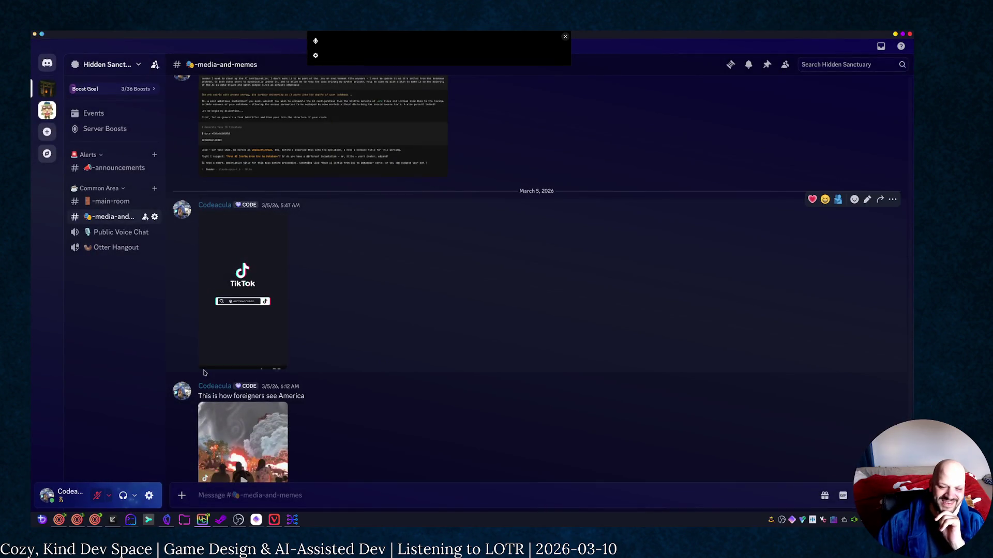
pyautogui.scroll(-4, 466, 349)
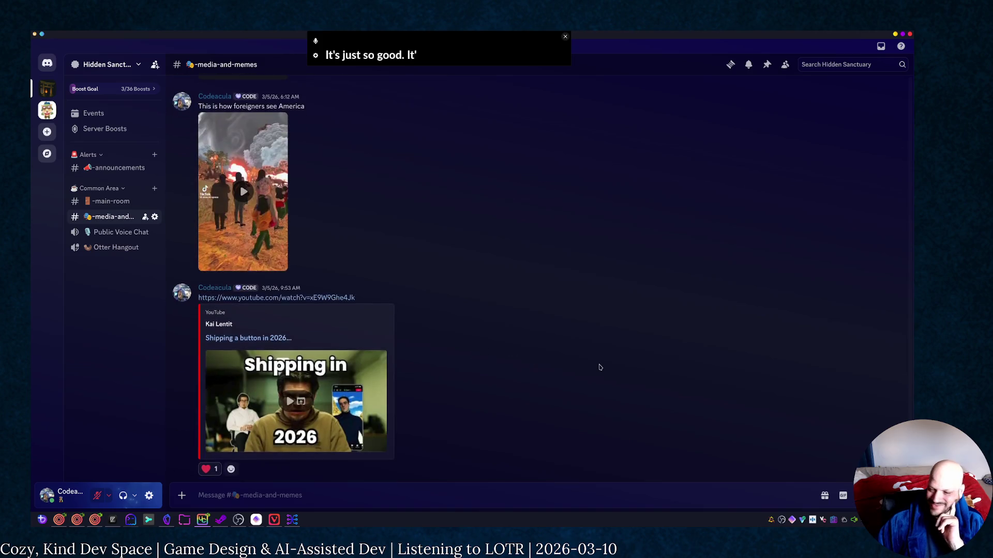
pyautogui.scroll(-3, 601, 369)
pyautogui.scroll(-3, 613, 326)
pyautogui.scroll(-1, 638, 275)
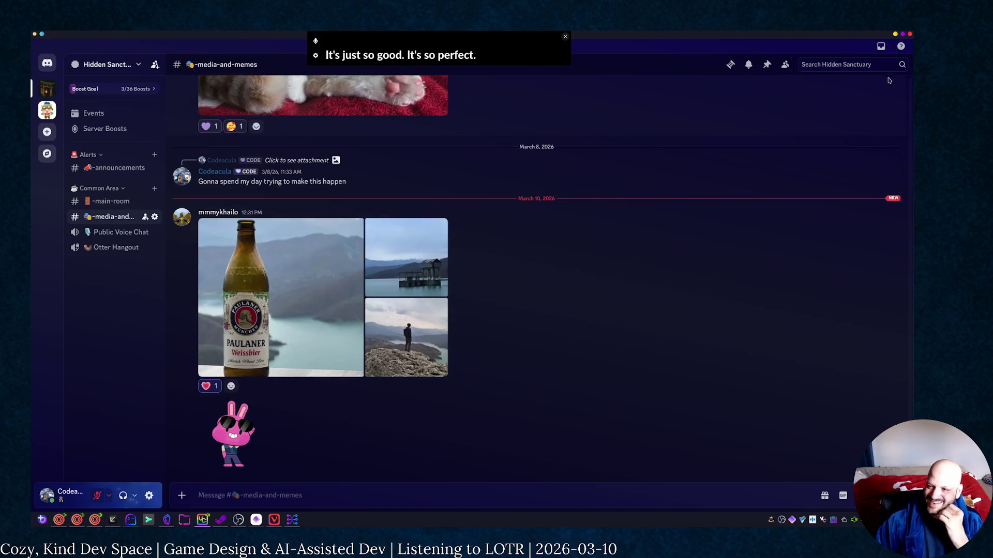
# Return to the Obsidian board and shift the 'Determine appropriate tags' card left
pyautogui.hotkey('alt', 'Tab')
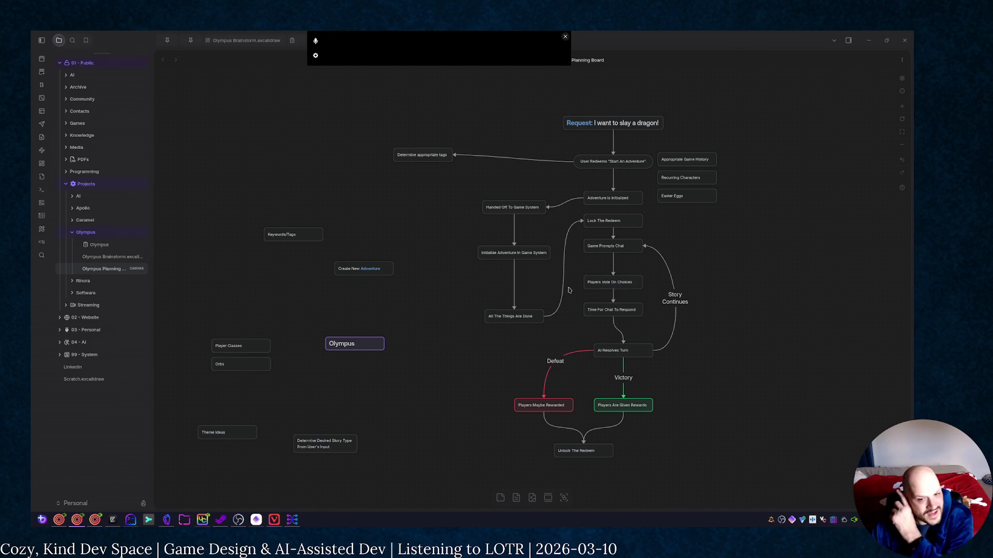
pyautogui.moveTo(417, 156); pyautogui.dragTo(372, 155)
pyautogui.click(459, 186)
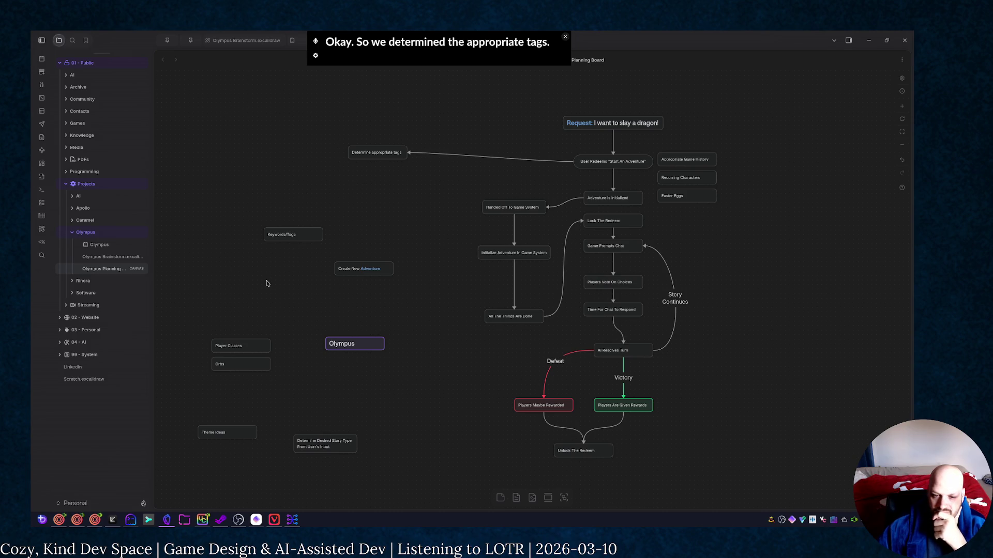
# Add a 'Pull Previous Adventure Summaries With Matching Tags' card below Determine appropriate tags
pyautogui.moveTo(303, 235); pyautogui.dragTo(208, 234)
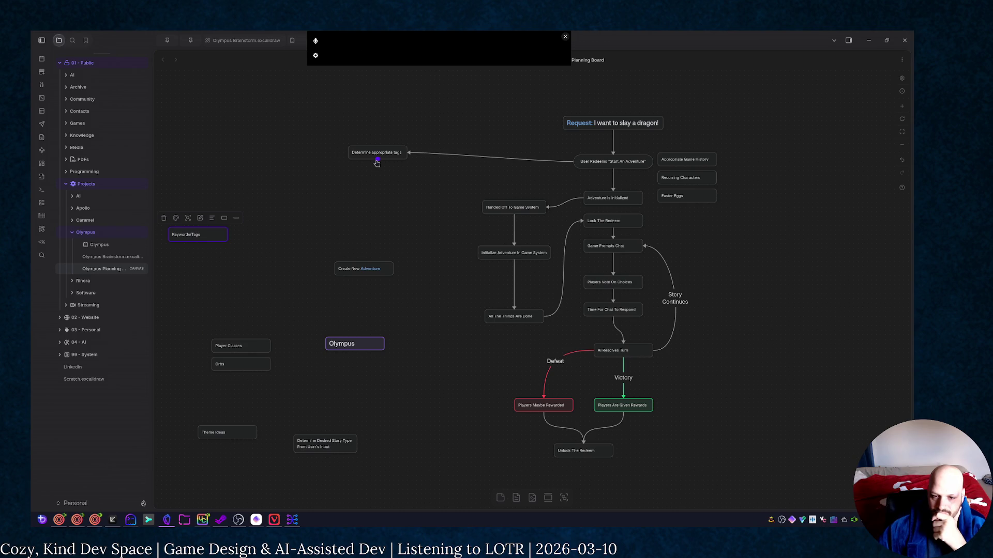
pyautogui.moveTo(379, 161); pyautogui.dragTo(381, 186)
pyautogui.click(400, 192)
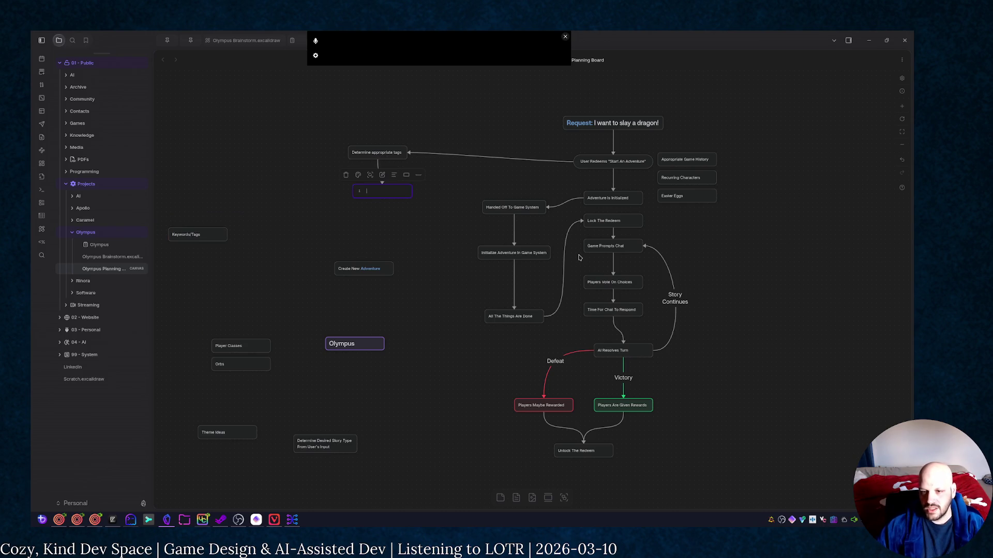
pyautogui.write('Poll Pl')
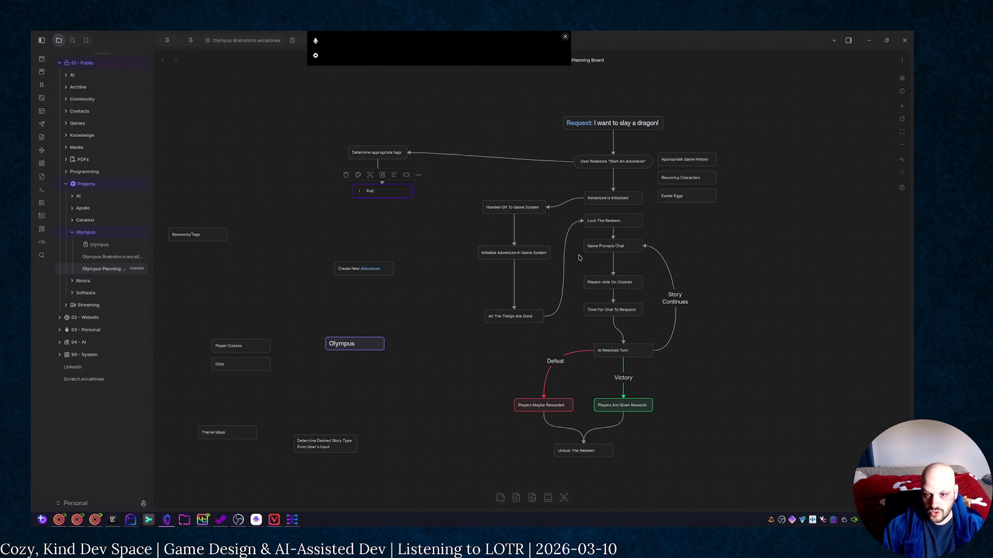
pyautogui.write('us')
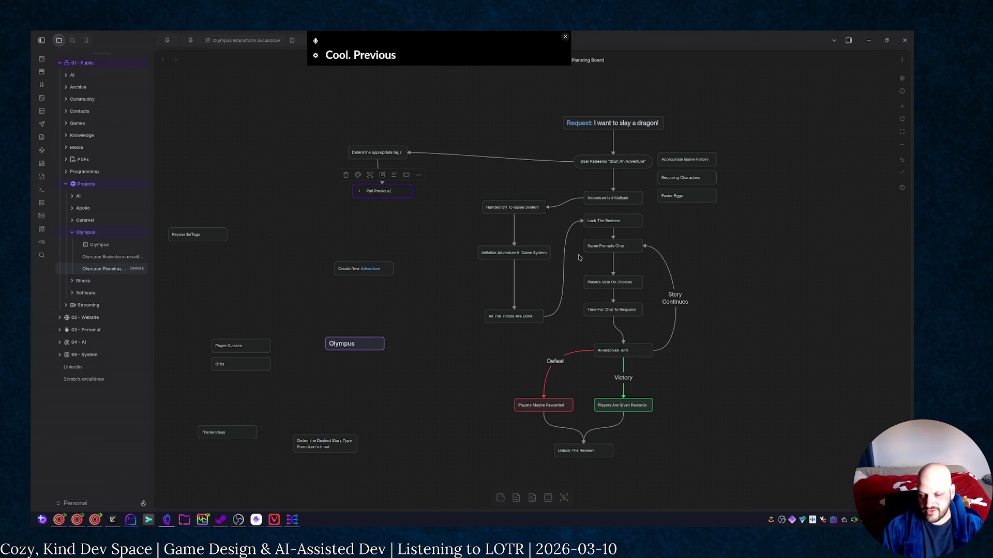
pyautogui.write(' Adventure')
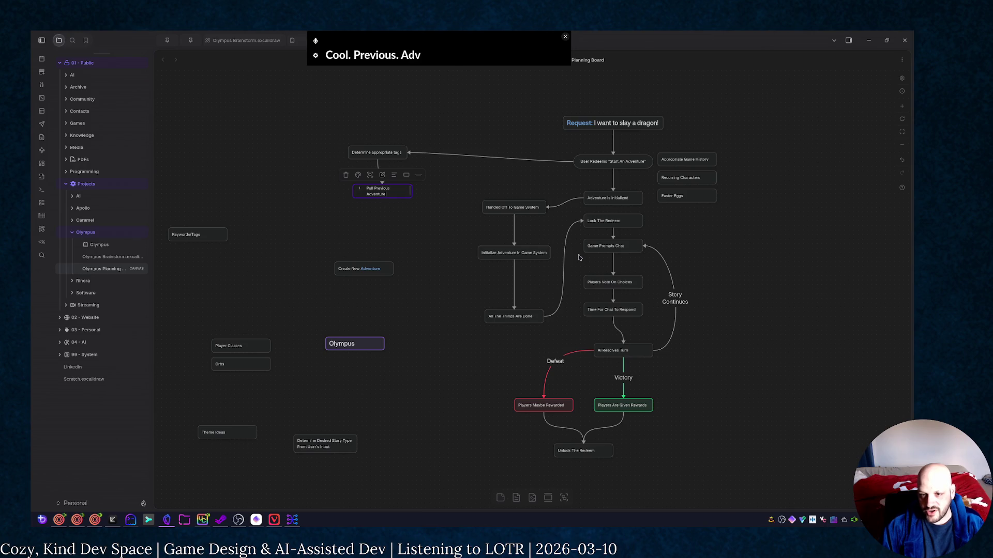
pyautogui.write(' Sumries')
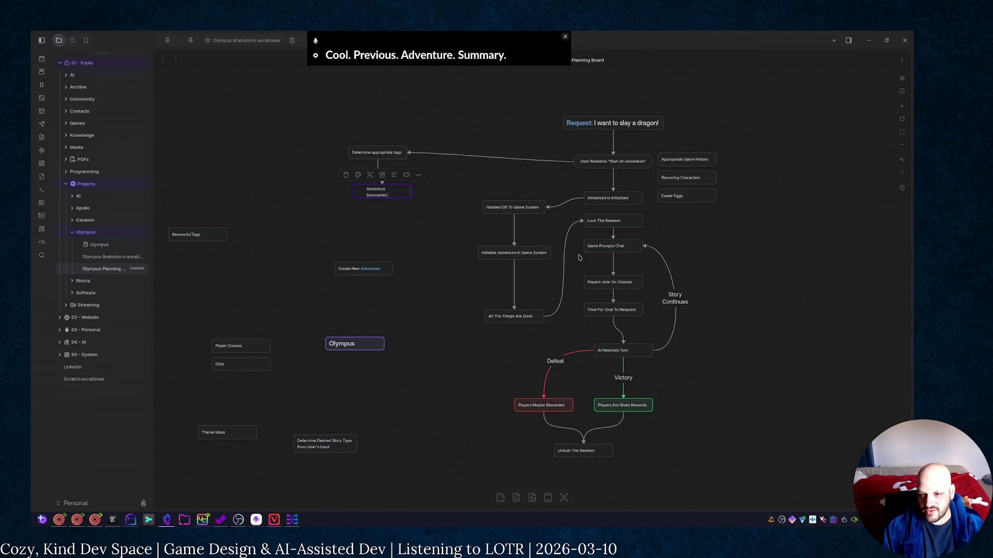
pyautogui.write('atch')
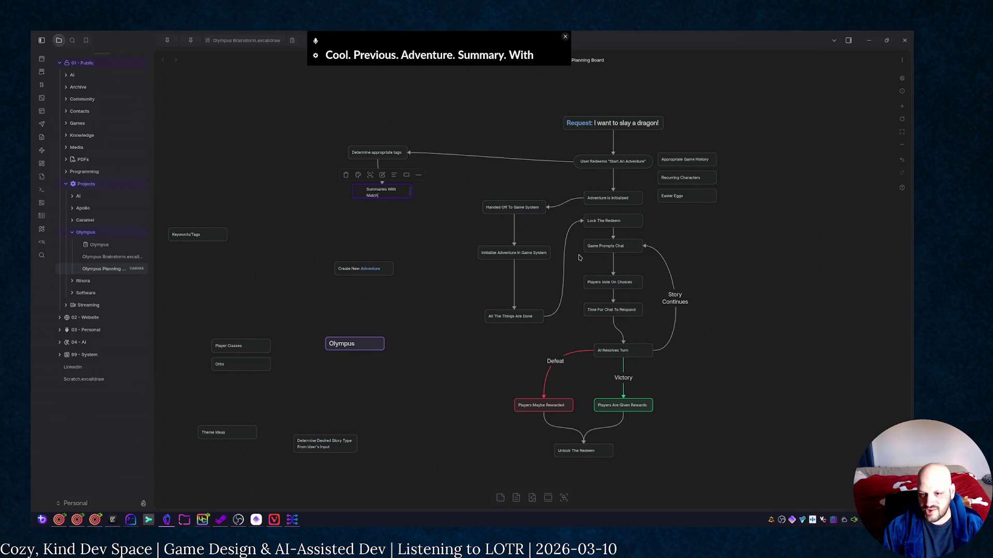
pyautogui.write('ig Tags')
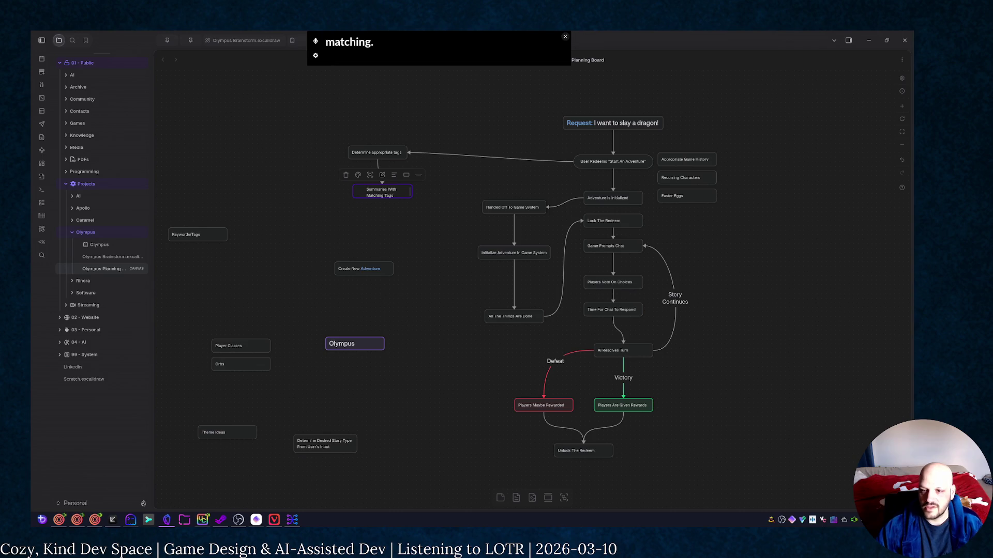
pyautogui.press('Escape')
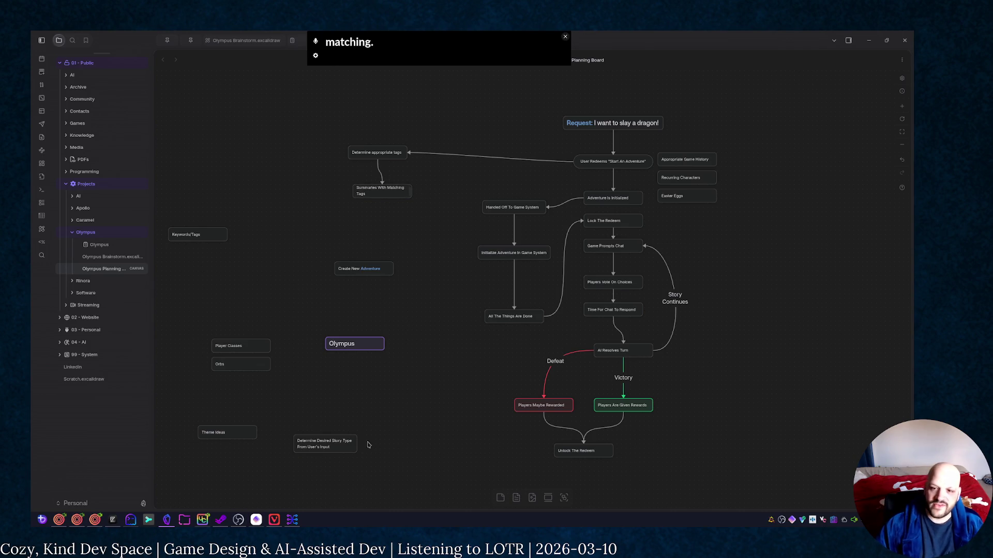
# Make the summaries card taller so its full text fits
pyautogui.click(387, 194)
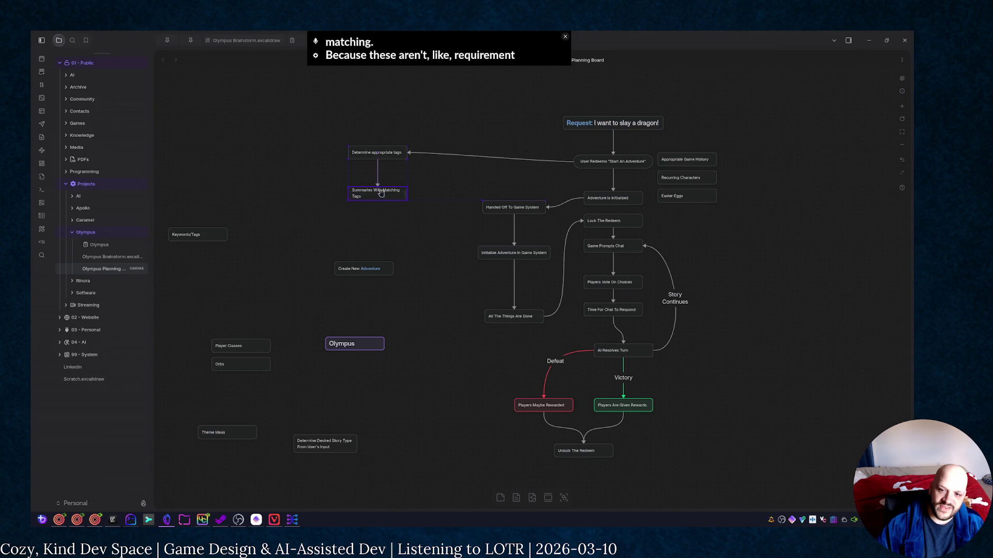
pyautogui.moveTo(403, 201); pyautogui.dragTo(404, 221)
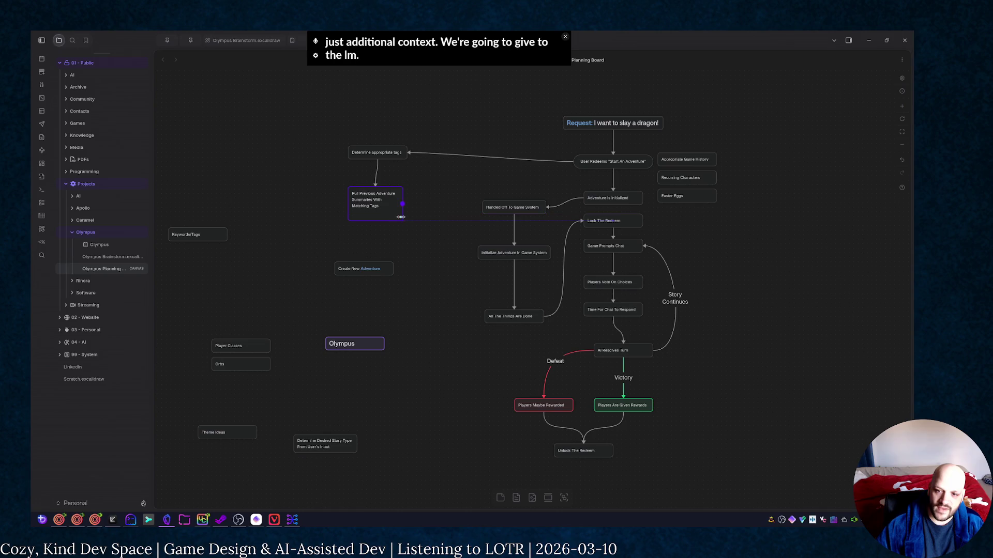
pyautogui.click(466, 276)
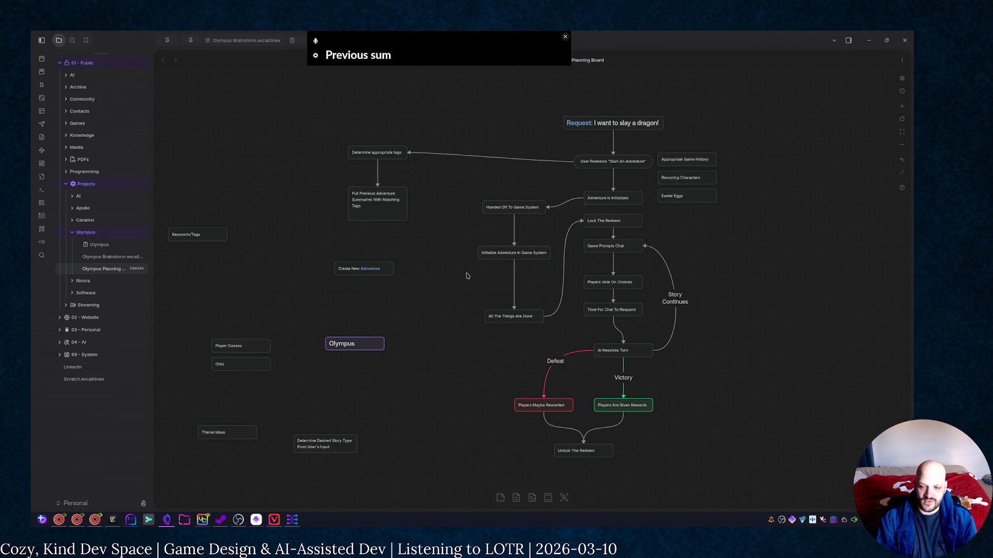
# Reconnect the User Redeems arrow to Create New Adventure and align that card in the flow
pyautogui.moveTo(314, 244)
pyautogui.mouseDown()
pyautogui.moveTo(405, 283)
pyautogui.moveTo(498, 137)
pyautogui.mouseUp()
pyautogui.moveTo(408, 153)
pyautogui.mouseDown()
pyautogui.moveTo(517, 136)
pyautogui.moveTo(408, 157)
pyautogui.mouseUp()
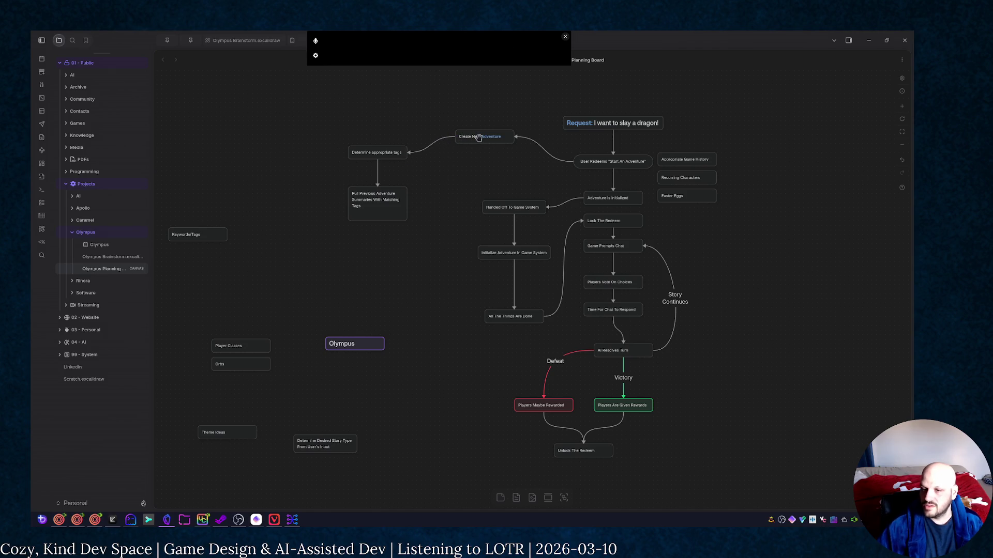
pyautogui.moveTo(478, 138); pyautogui.dragTo(497, 145)
pyautogui.click(455, 198)
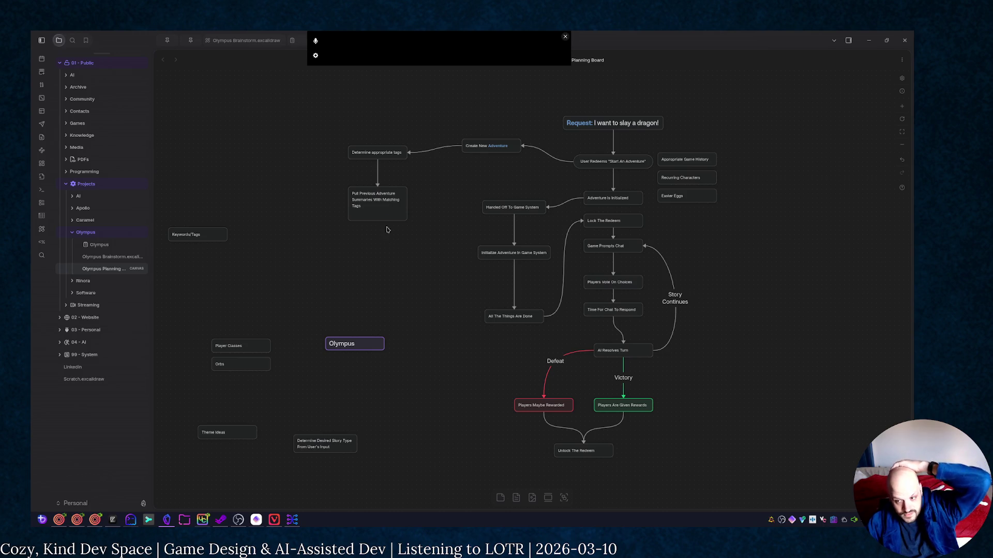
# Shorten the summaries card to a tidier height
pyautogui.moveTo(390, 219); pyautogui.dragTo(392, 215)
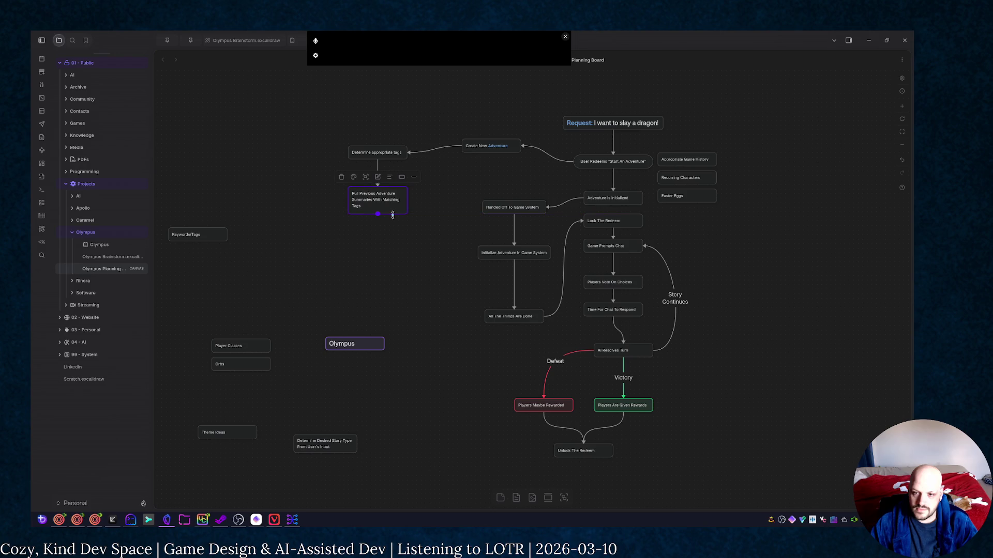
pyautogui.click(397, 242)
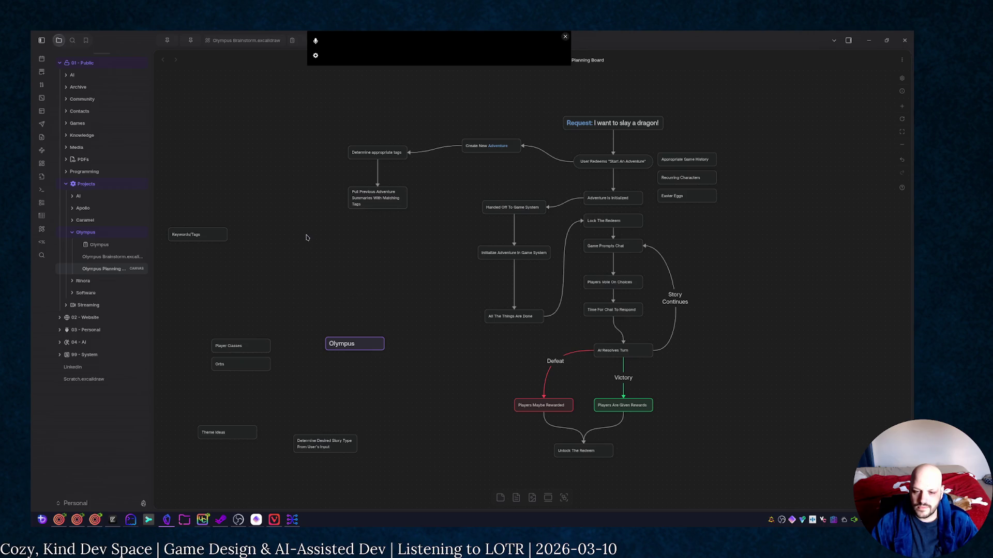
# Delete the 'Determine Desired Story Type' card
pyautogui.click(343, 448)
pyautogui.press('Delete')
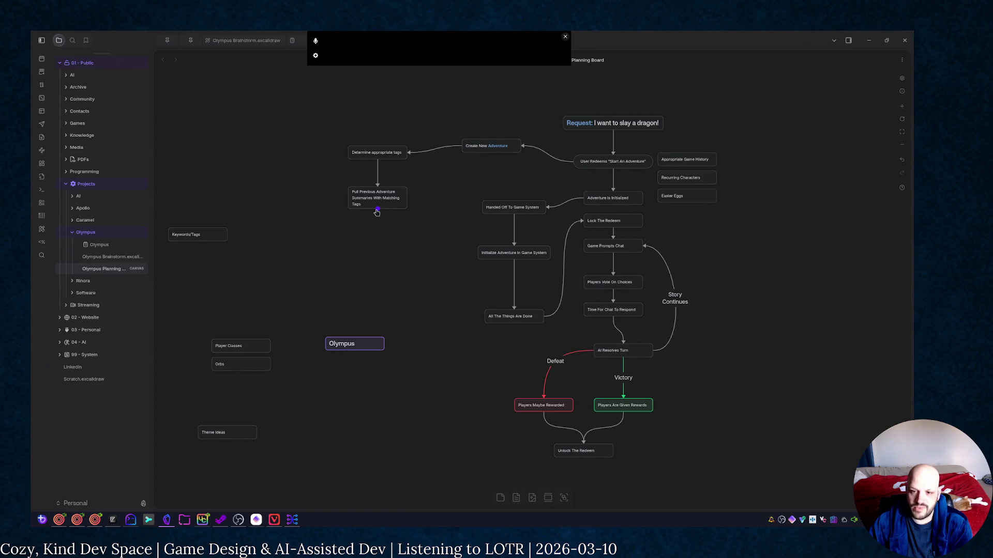
# Add a 'Build Story Plot' card below the summaries card and move Olympus up beside it
pyautogui.moveTo(378, 209); pyautogui.dragTo(378, 266)
pyautogui.press('Return')
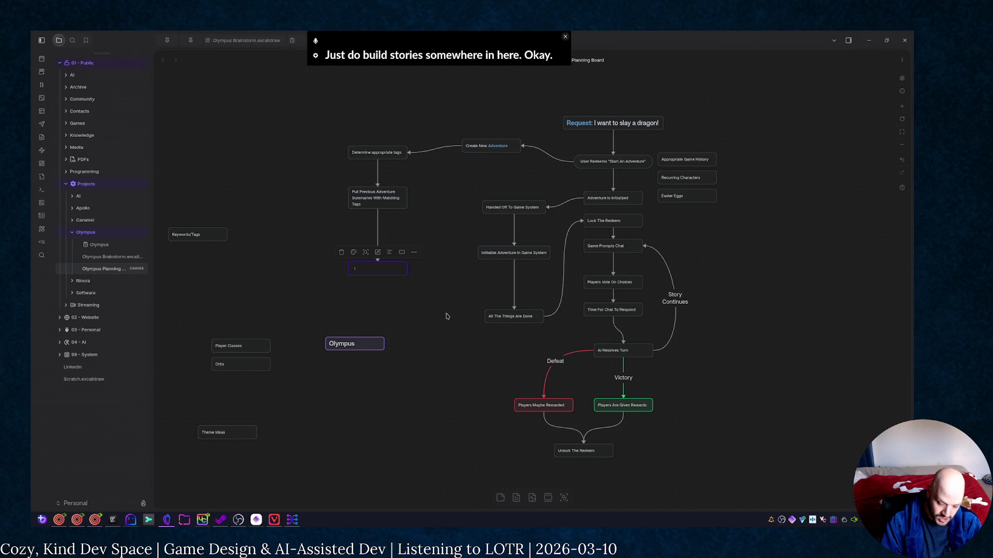
pyautogui.write('Build Story')
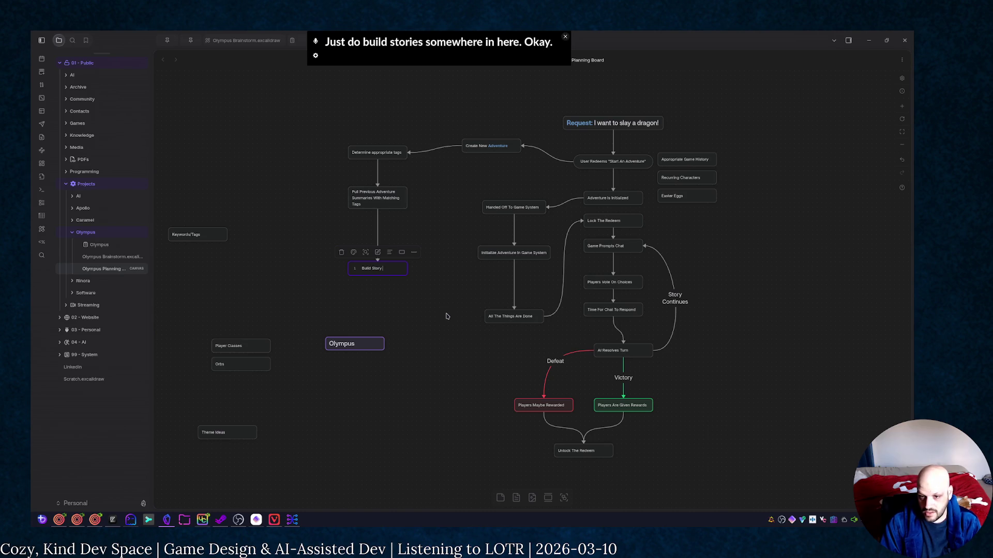
pyautogui.write('ro')
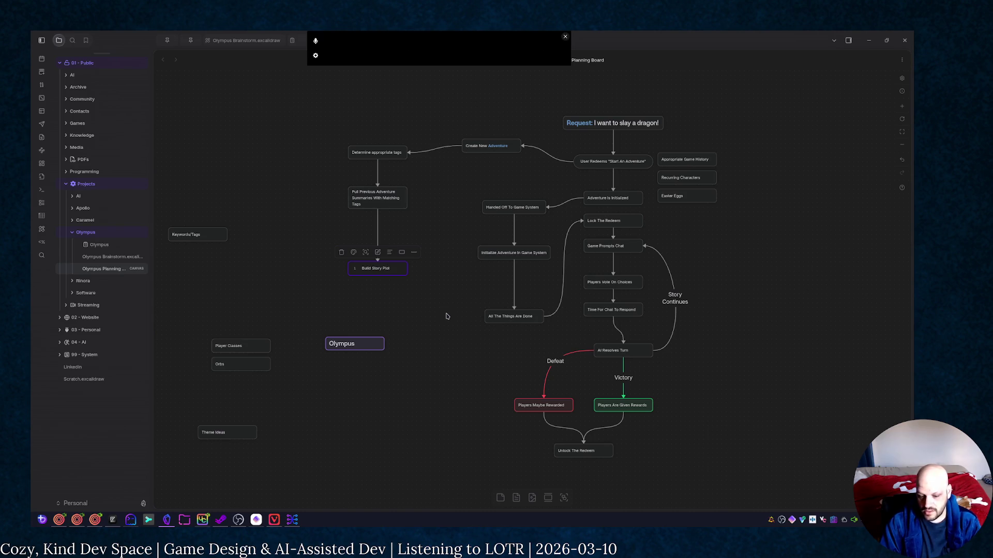
pyautogui.click(446, 315)
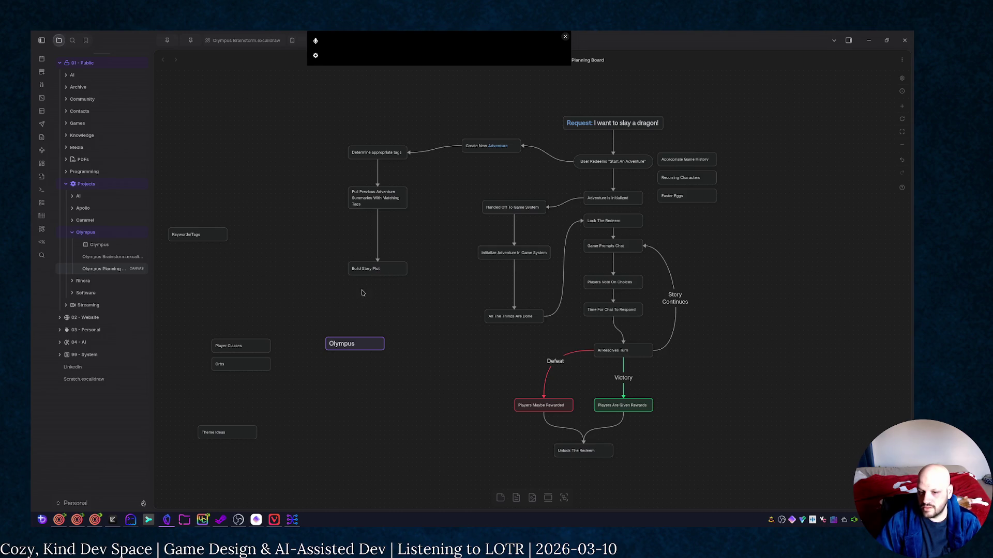
pyautogui.moveTo(364, 346); pyautogui.dragTo(287, 261)
# Deselect the Olympus card now sitting beside Build Story Plot
pyautogui.click(309, 277)
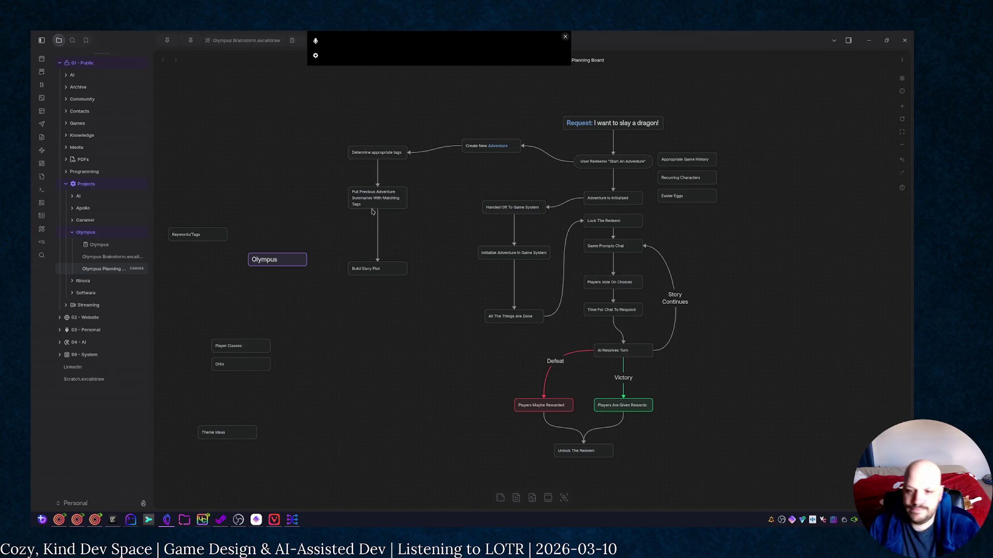
pyautogui.moveTo(377, 274)
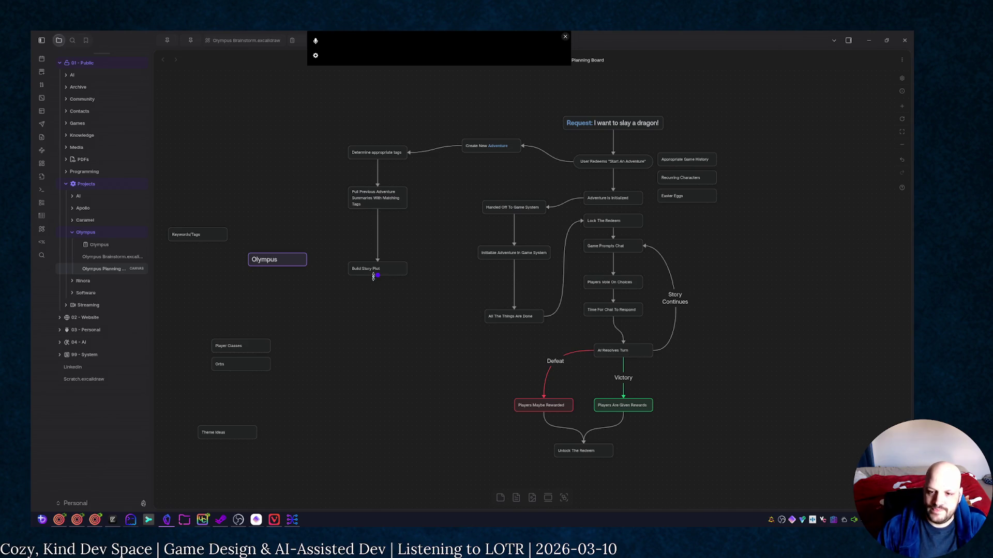
# Add a 'Create Appropriate Choices' card connected below Build Story Plot
pyautogui.moveTo(376, 278); pyautogui.dragTo(377, 335)
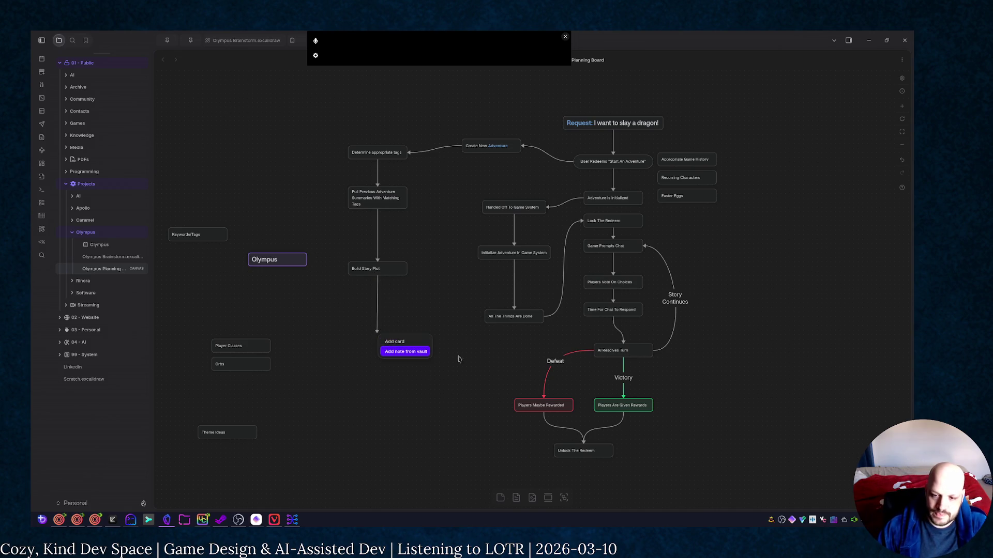
pyautogui.click(396, 343)
pyautogui.write('Crea')
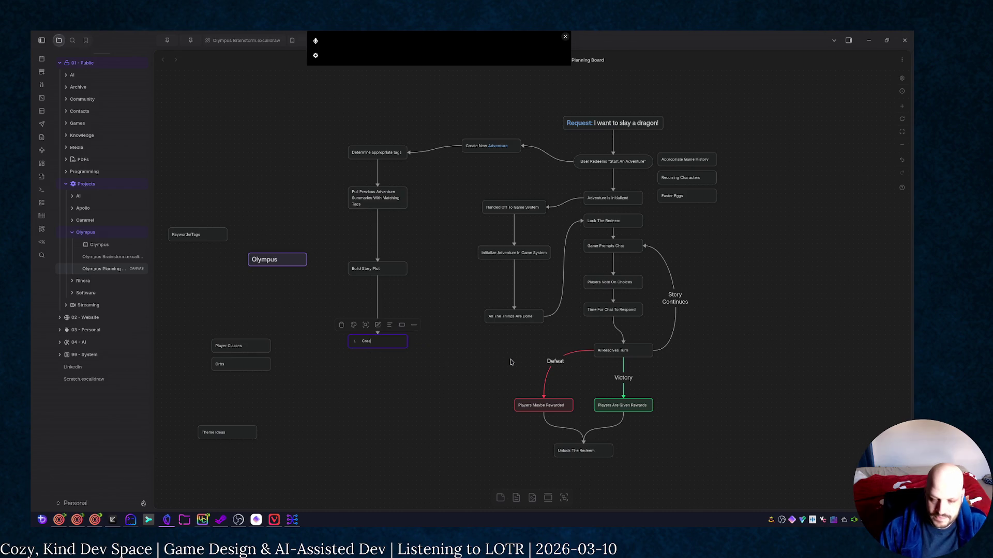
pyautogui.write('te Appropro')
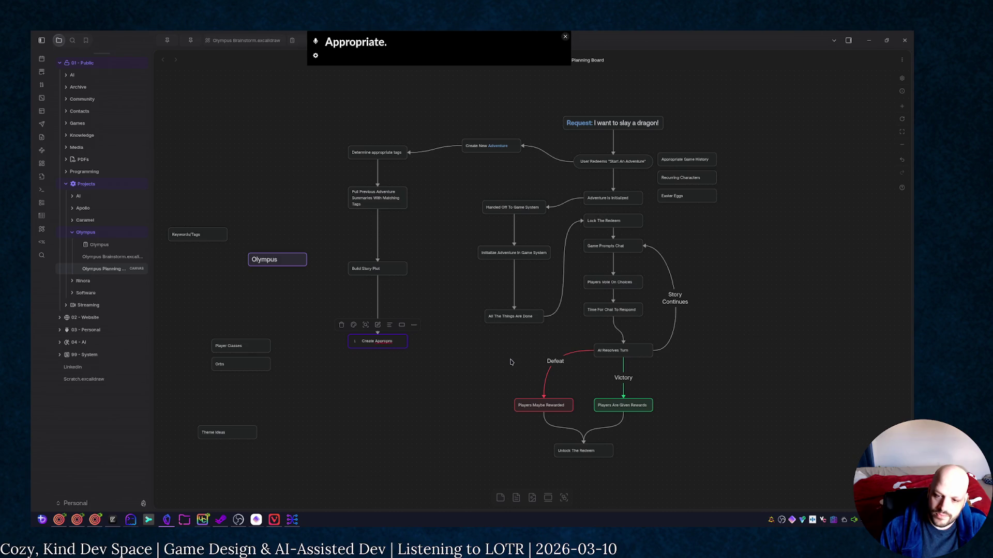
pyautogui.write('te Choices')
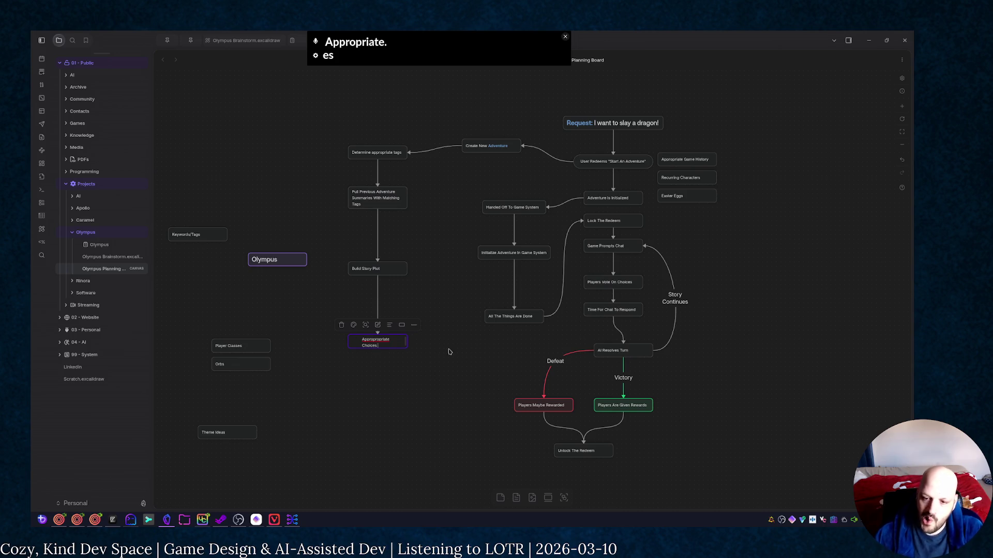
pyautogui.click(392, 359)
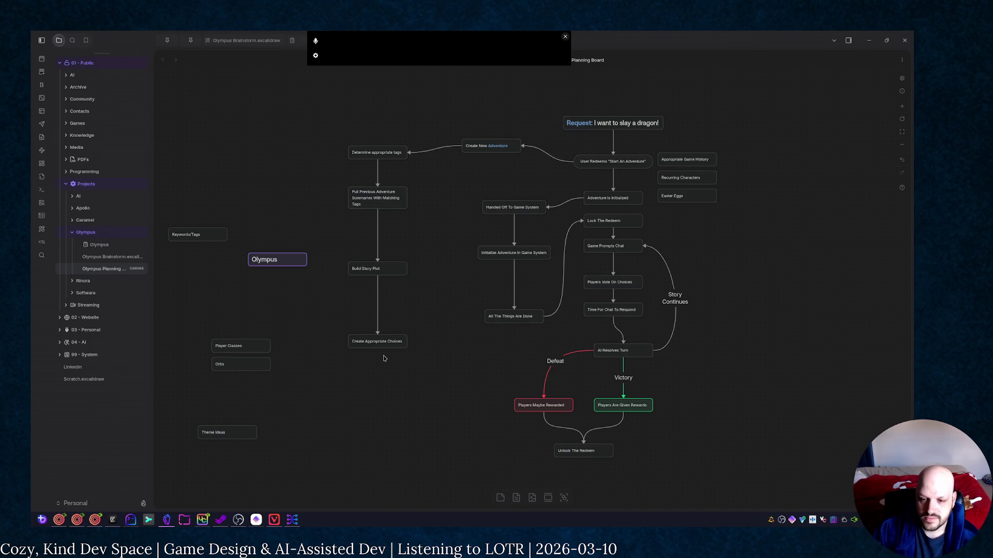
# Move 'Create Appropriate Choices' up closer to Build Story Plot
pyautogui.moveTo(383, 343); pyautogui.dragTo(386, 301)
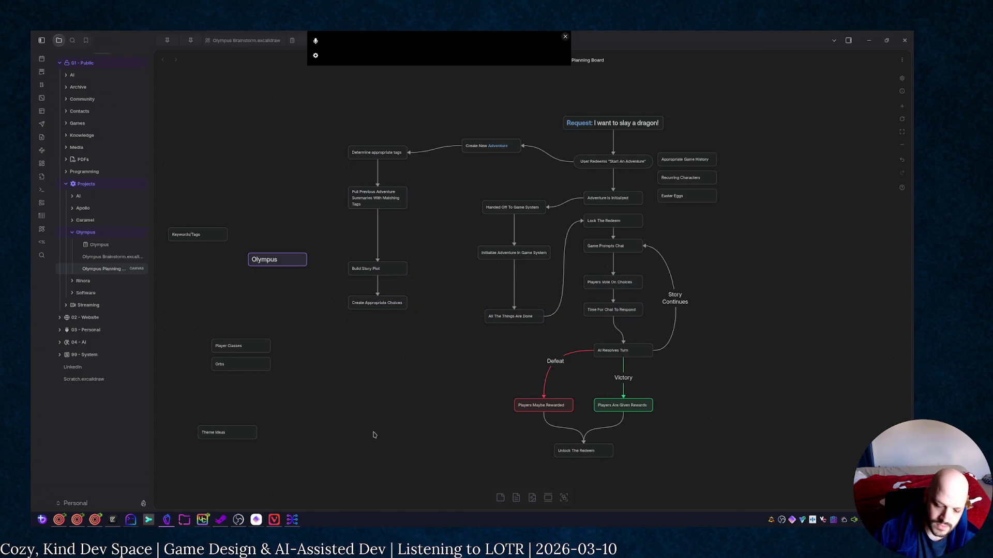
pyautogui.click(373, 414)
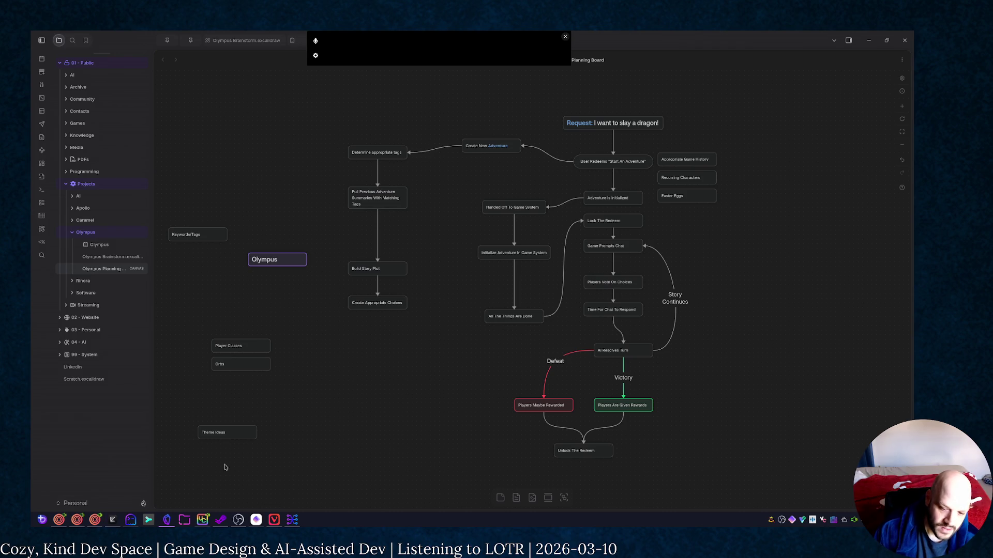
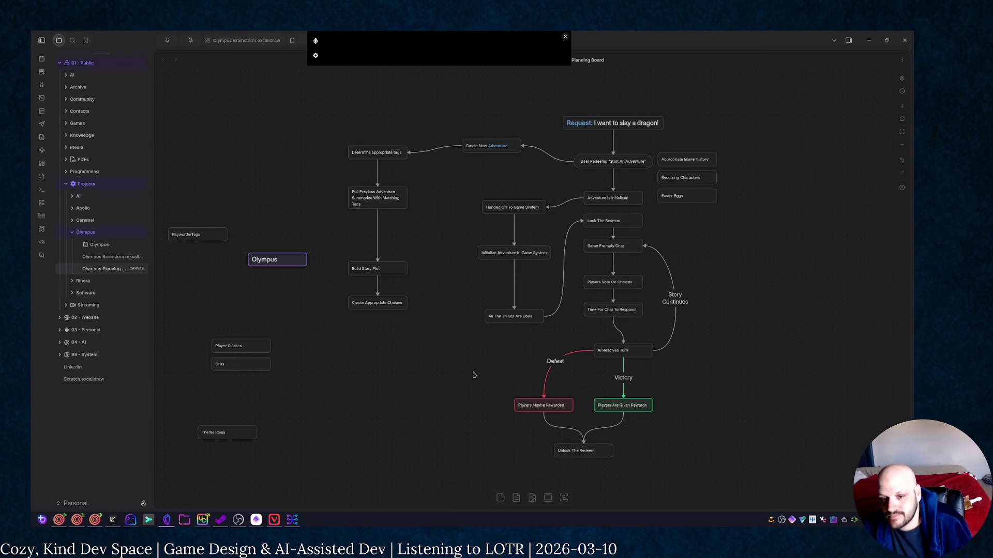
# Move the Player Classes and Orbs cards right of the flowchart and delete the Keywords/Tags card
pyautogui.moveTo(206, 338)
pyautogui.mouseDown()
pyautogui.moveTo(273, 375)
pyautogui.moveTo(799, 307)
pyautogui.mouseUp()
pyautogui.click(231, 429)
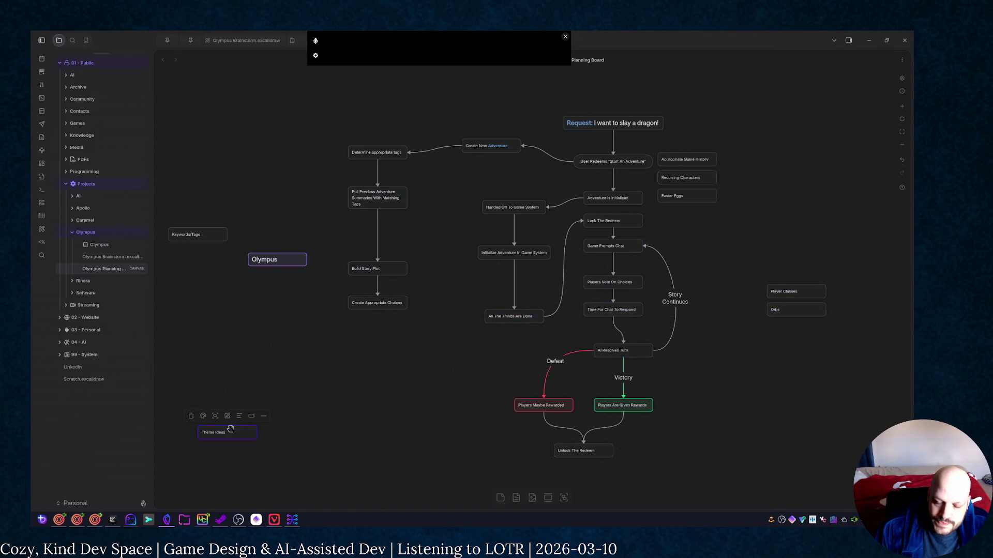
pyautogui.scroll(-3, 392, 389)
pyautogui.scroll(-2, 543, 403)
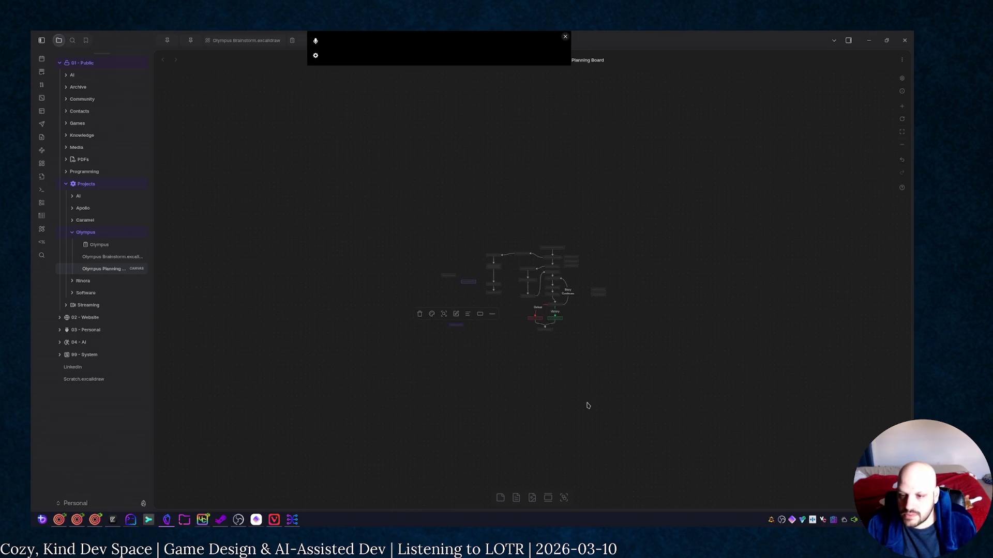
pyautogui.scroll(2, 412, 282)
pyautogui.scroll(2, 412, 282)
pyautogui.scroll(-4, 763, 326)
pyautogui.scroll(2, 569, 266)
pyautogui.scroll(2, 469, 404)
pyautogui.scroll(-5, 468, 405)
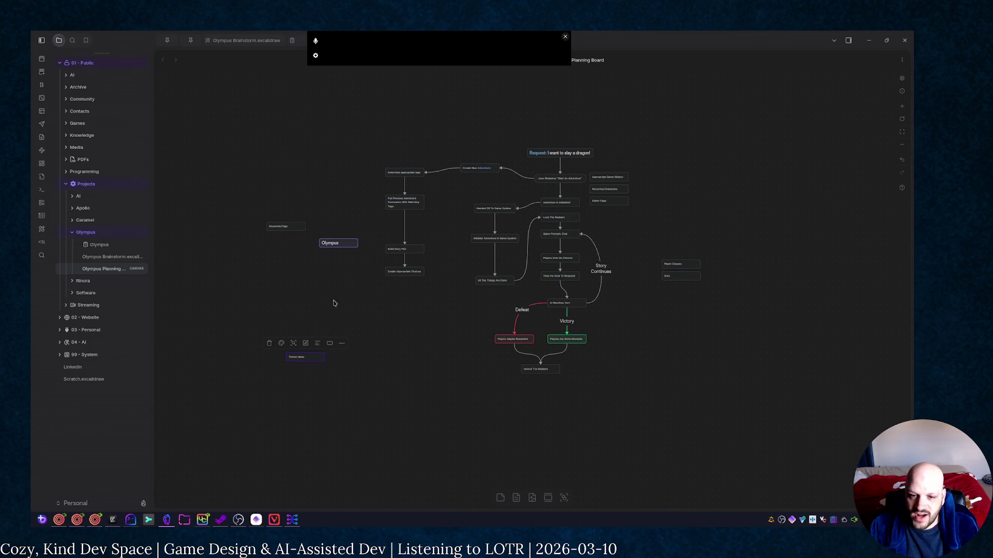
pyautogui.moveTo(256, 180); pyautogui.dragTo(293, 284)
pyautogui.press('Delete')
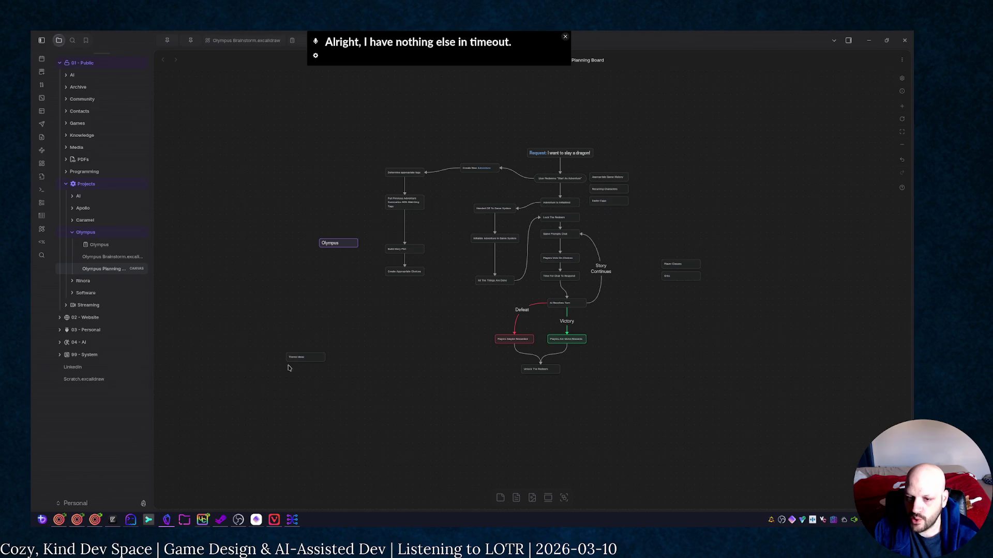
# Add and immediately remove an empty card, then bring up the Olympus folder's actions
pyautogui.click(501, 497)
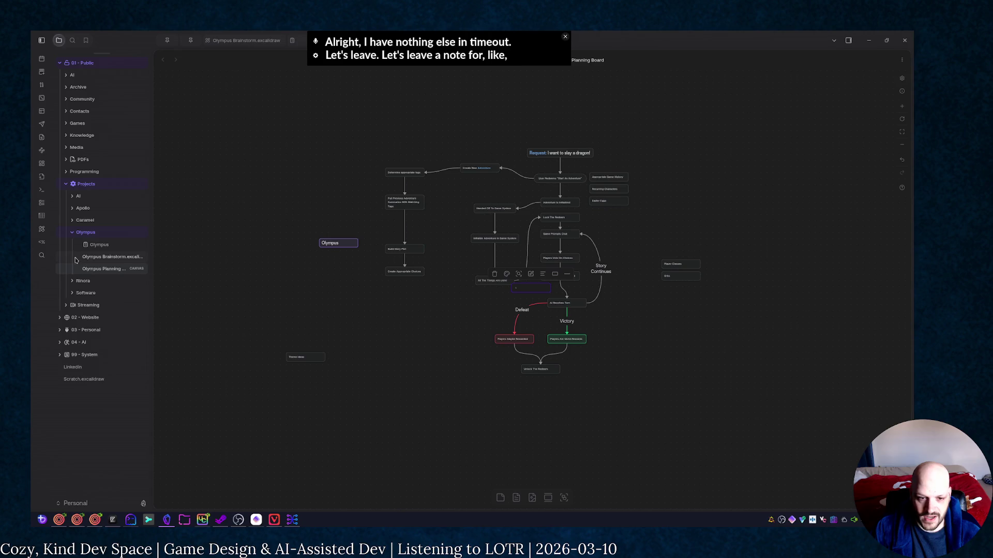
pyautogui.click(494, 273)
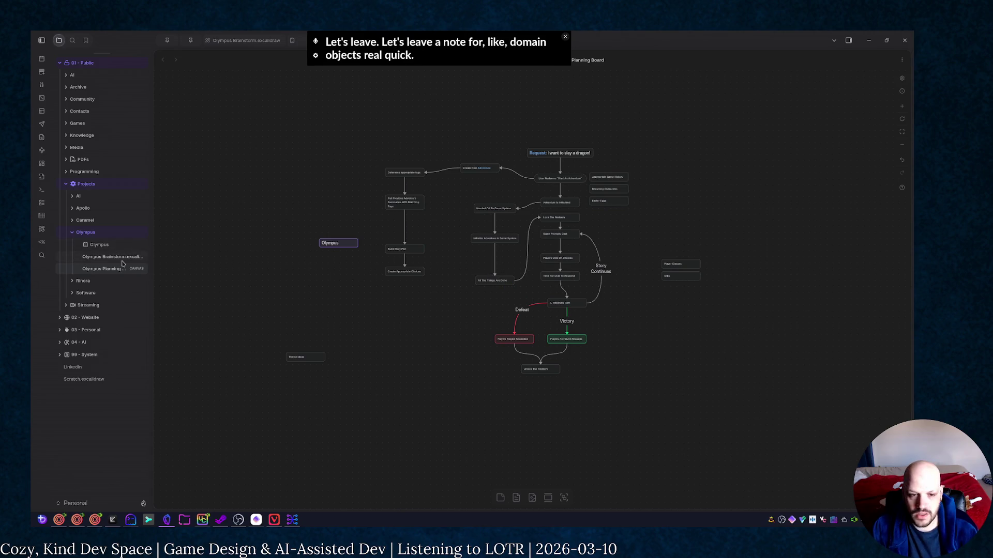
pyautogui.rightClick(85, 233)
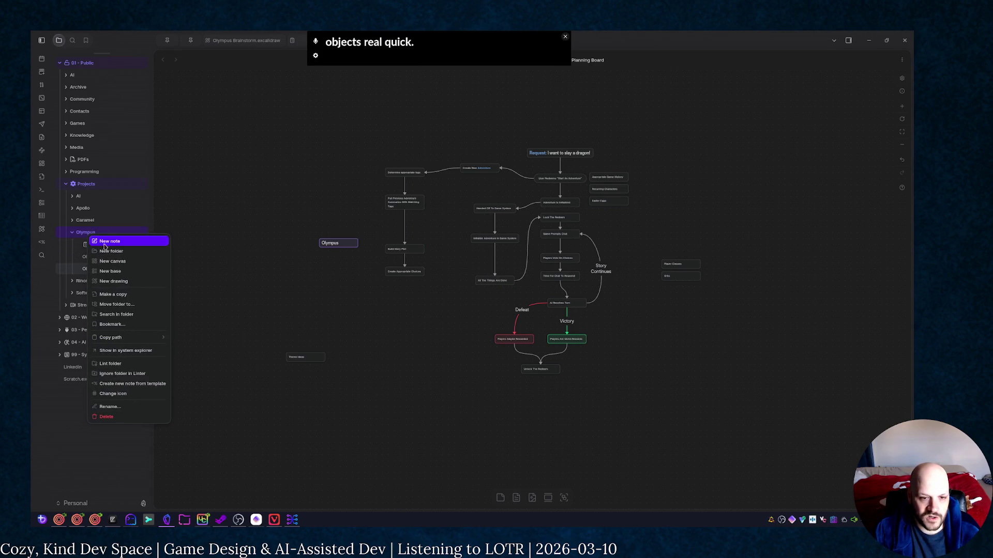
# Create an 'Olympus Domain Nouns' note and place it on the board with an Adventure entry
pyautogui.click(108, 242)
pyautogui.write('Olymp')
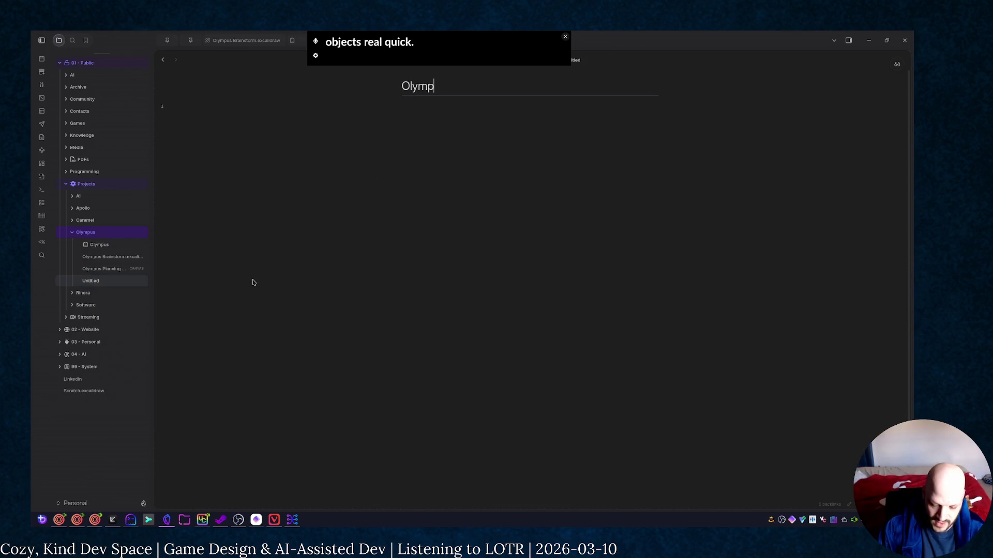
pyautogui.write('us Domain Nouns')
pyautogui.press('Return')
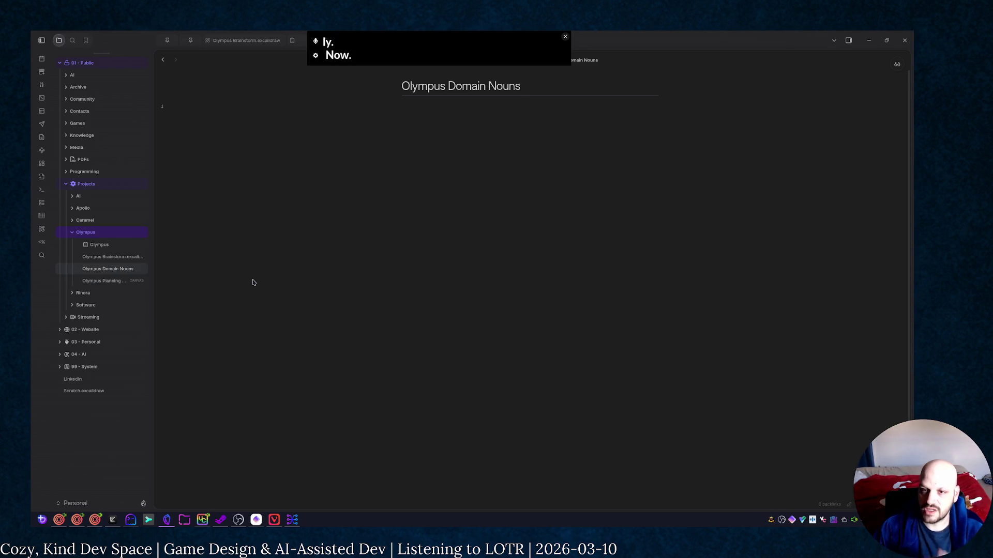
pyautogui.click(100, 281)
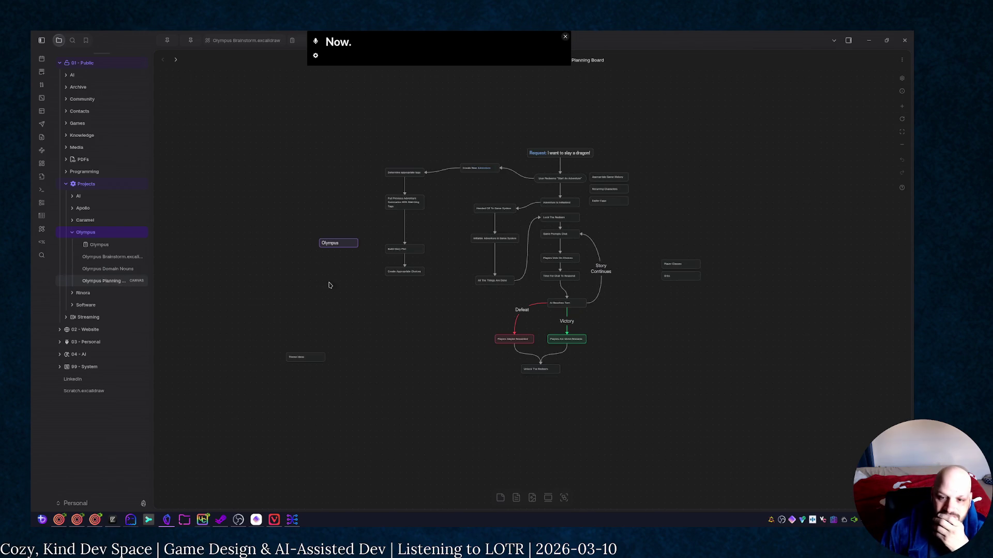
pyautogui.moveTo(108, 268)
pyautogui.mouseDown()
pyautogui.moveTo(295, 334)
pyautogui.moveTo(333, 300)
pyautogui.moveTo(312, 295)
pyautogui.mouseUp()
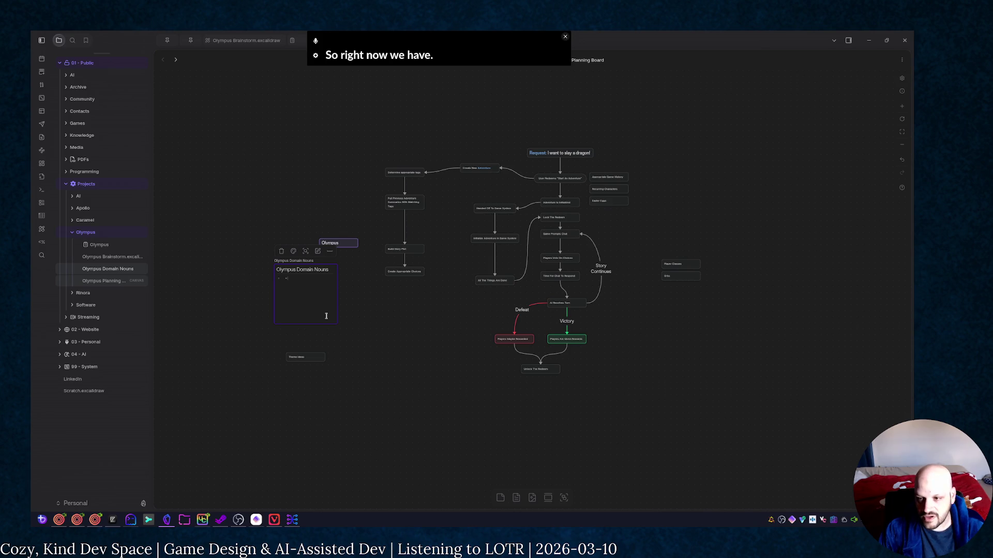
pyautogui.write('[[adventure')
pyautogui.press('Return')
pyautogui.hotkey('ctrl', 'z')
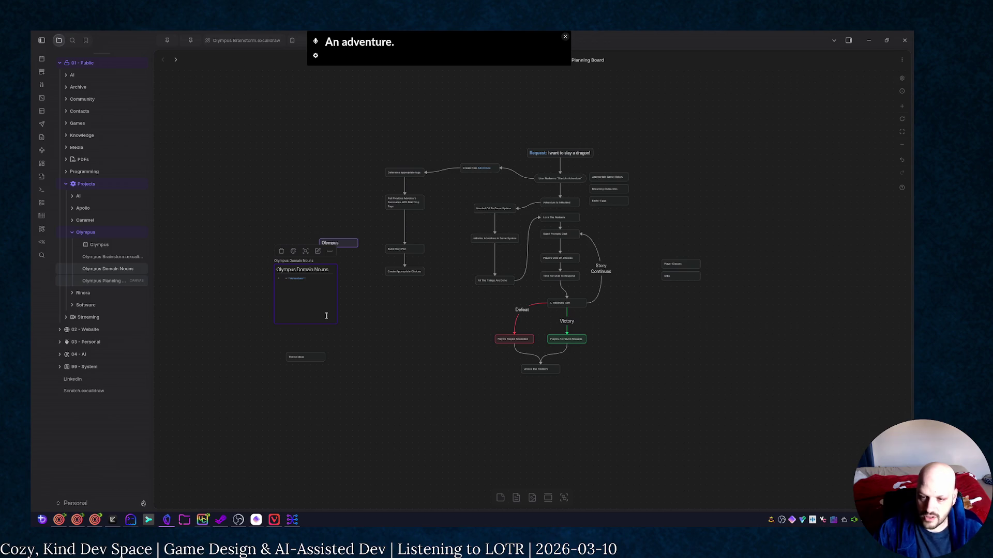
pyautogui.scroll(10, 326, 315)
# Replace the card's bullet with a '# Adventure' heading followed by a '## Turns' subheading
pyautogui.click(660, 382)
pyautogui.scroll(-2, 700, 397)
pyautogui.scroll(-2, 702, 399)
pyautogui.moveTo(778, 398); pyautogui.dragTo(705, 228)
pyautogui.click(417, 191)
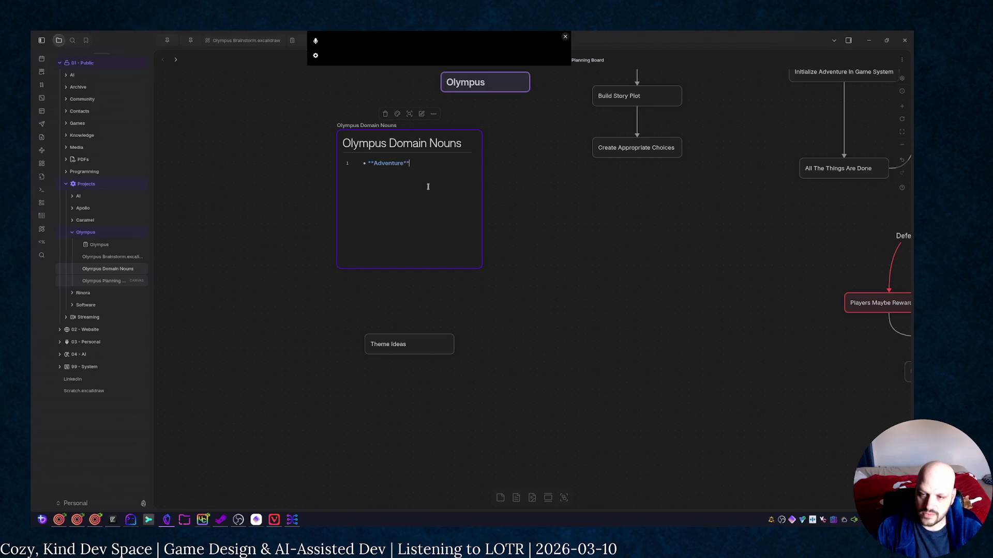
pyautogui.hotkey('ctrl', 'BackSpace')
pyautogui.press('BackSpace')
pyautogui.press('Return')
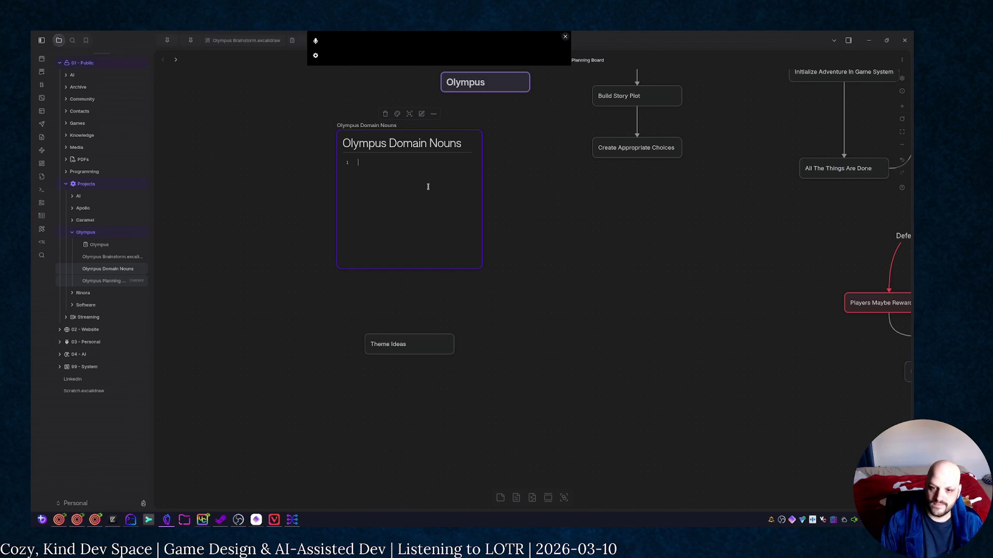
pyautogui.write('#')
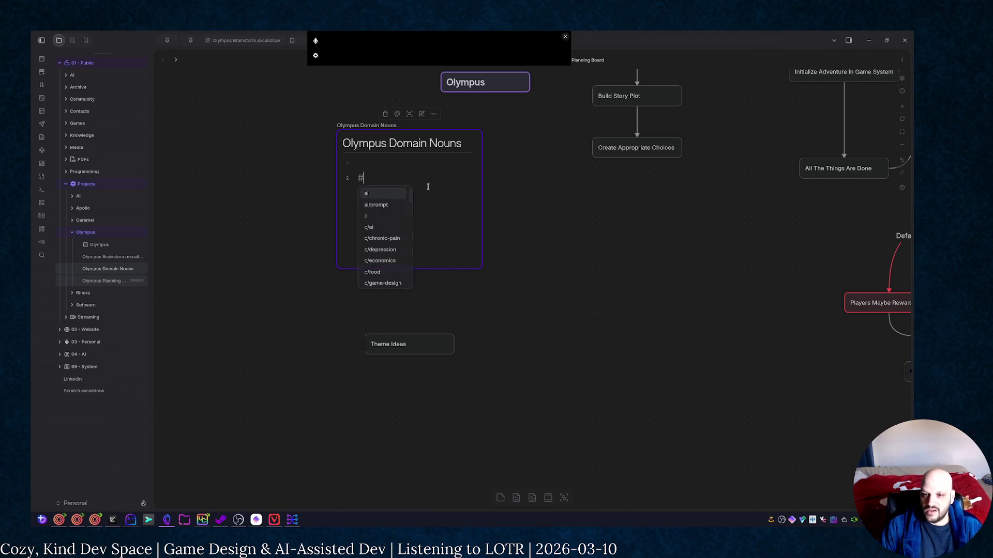
pyautogui.write(' Adventure')
pyautogui.press('Return')
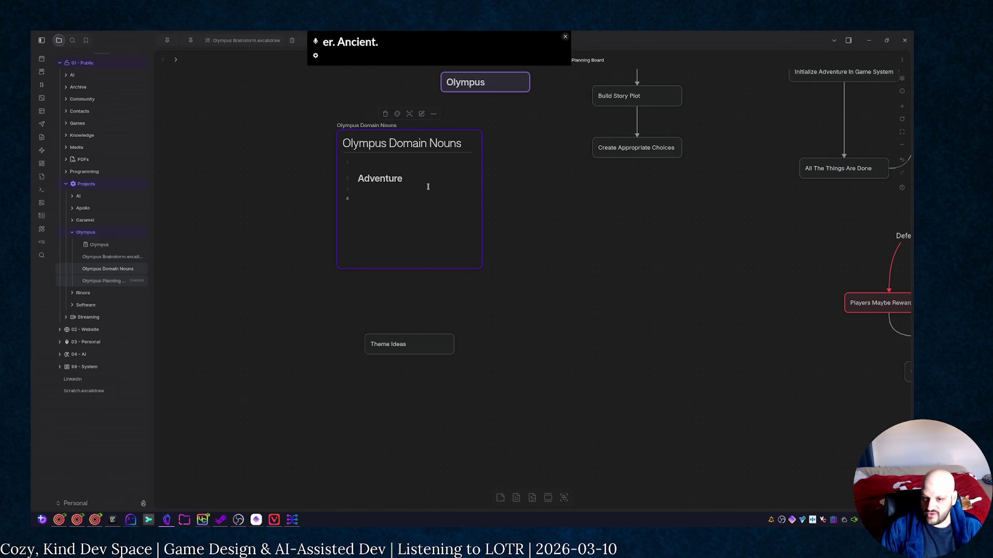
pyautogui.write('## TUrns')
pyautogui.press('BackSpace')
pyautogui.press('BackSpace')
pyautogui.press('BackSpace')
pyautogui.press('BackSpace')
pyautogui.write('urns')
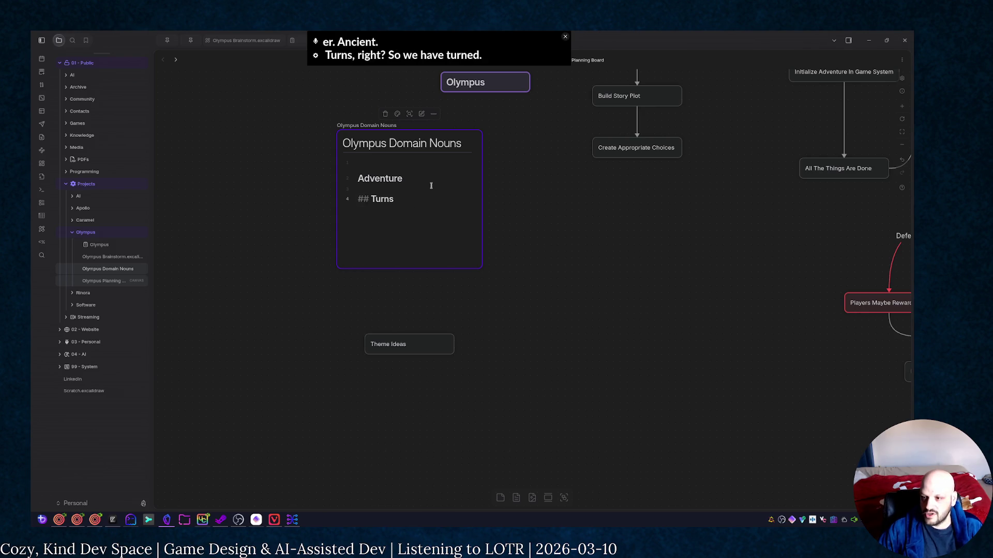
pyautogui.press('Escape')
pyautogui.hscroll(3, 586, 254)
pyautogui.scroll(-1, 587, 254)
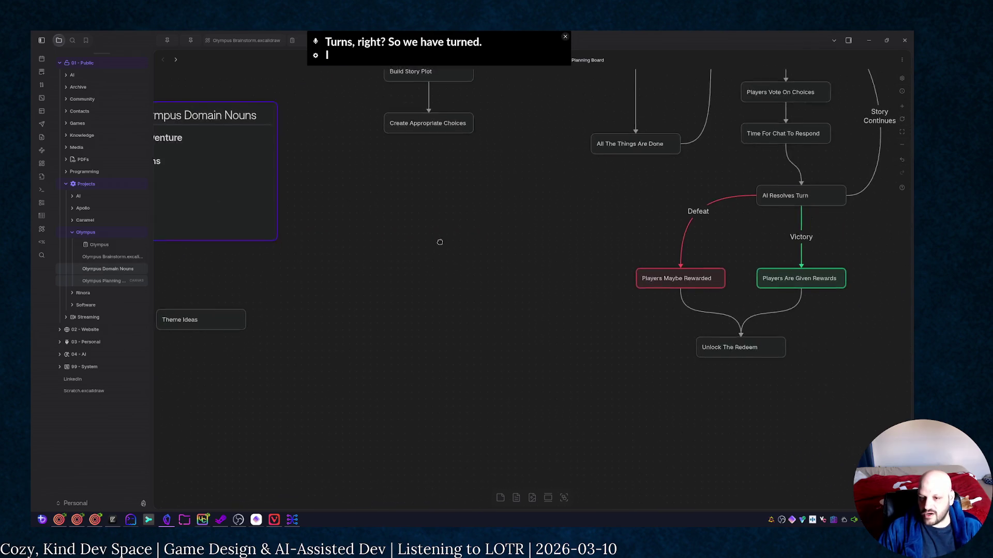
# Add a standalone '# Adventures' heading card left of the flowchart
pyautogui.doubleClick(531, 287)
pyautogui.click(516, 369)
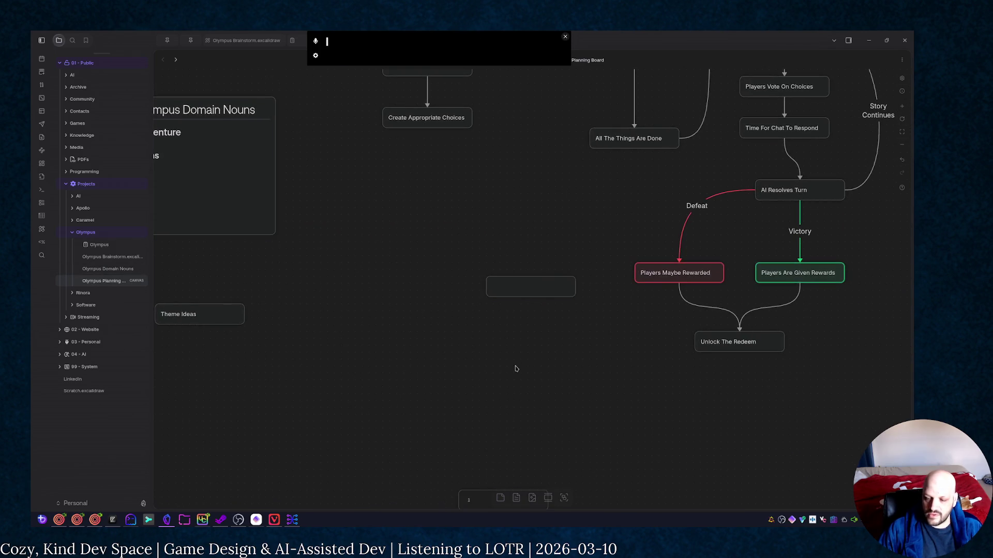
pyautogui.moveTo(497, 293); pyautogui.dragTo(297, 289)
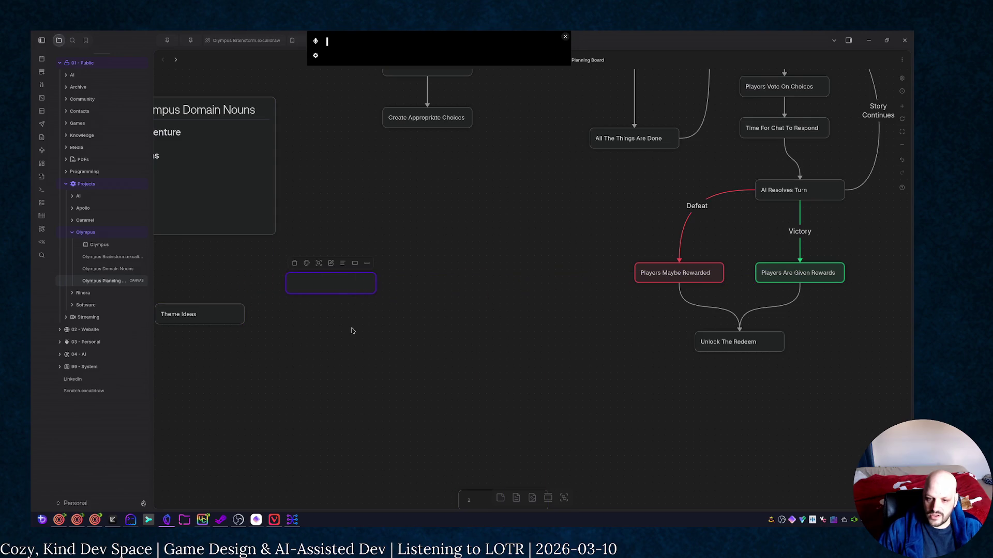
pyautogui.write('# Adventures')
pyautogui.click(409, 383)
pyautogui.moveTo(345, 281); pyautogui.dragTo(379, 293)
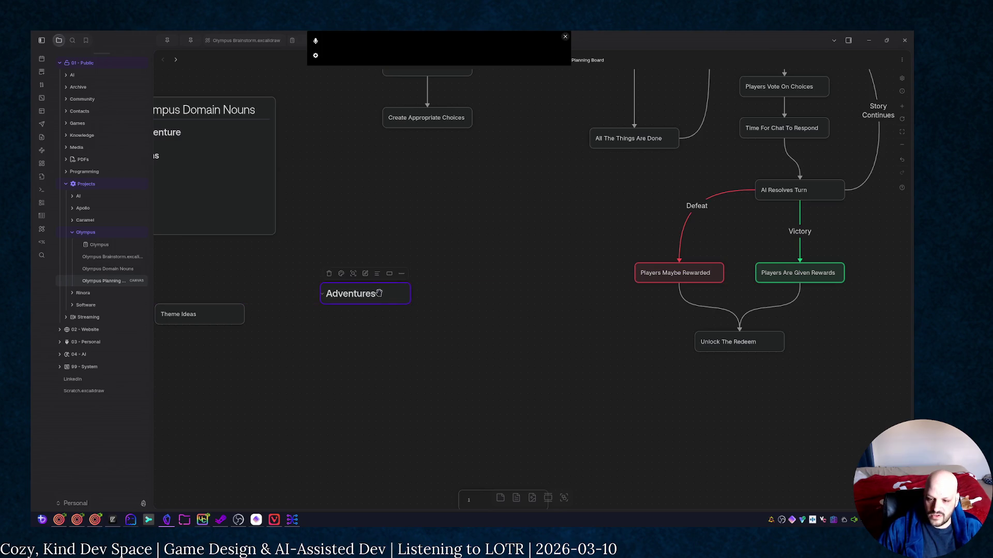
# Delete the Theme Ideas and Olympus Domain Nouns cards and shift Adventures up and left
pyautogui.click(228, 315)
pyautogui.press('Delete')
pyautogui.click(220, 195)
pyautogui.press('Delete')
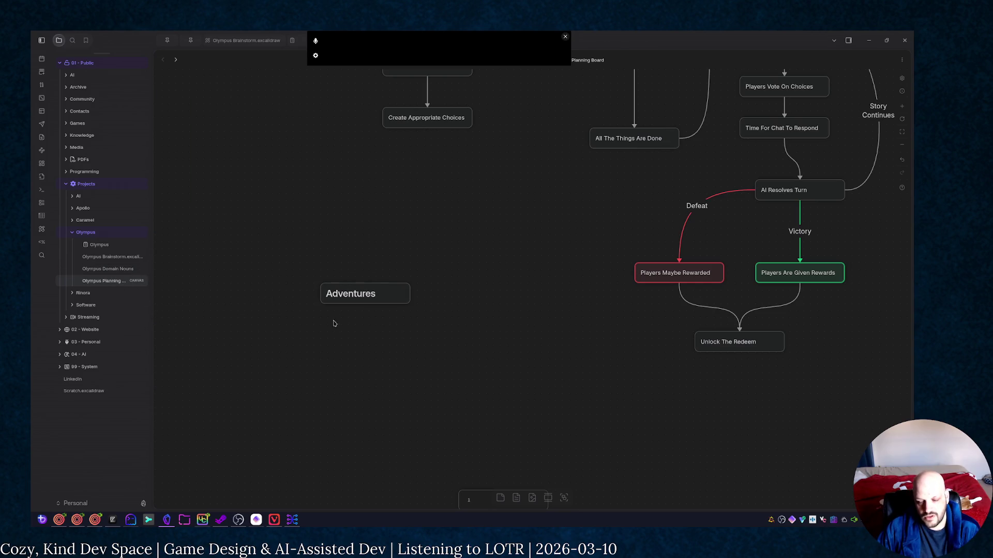
pyautogui.moveTo(380, 291); pyautogui.dragTo(256, 237)
pyautogui.click(461, 406)
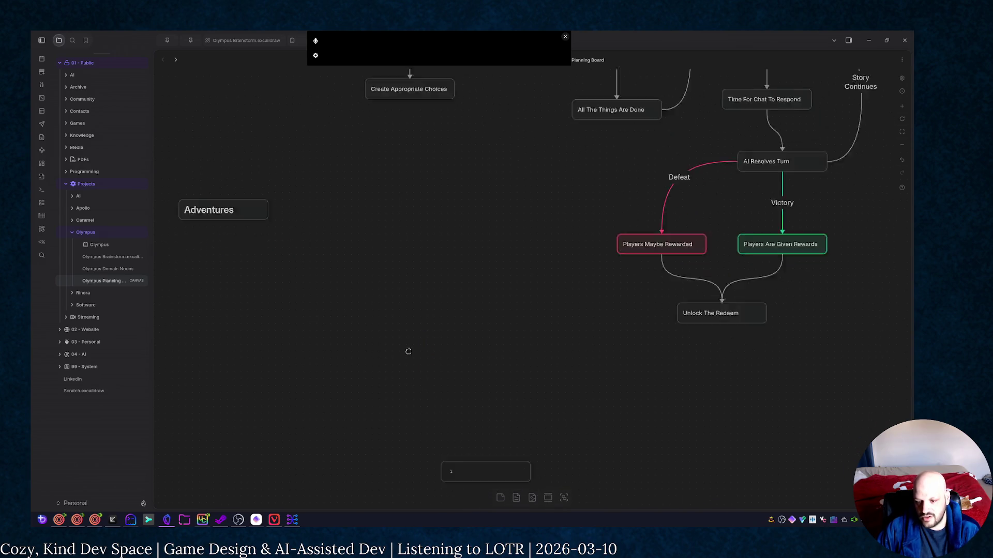
pyautogui.scroll(-3, 438, 383)
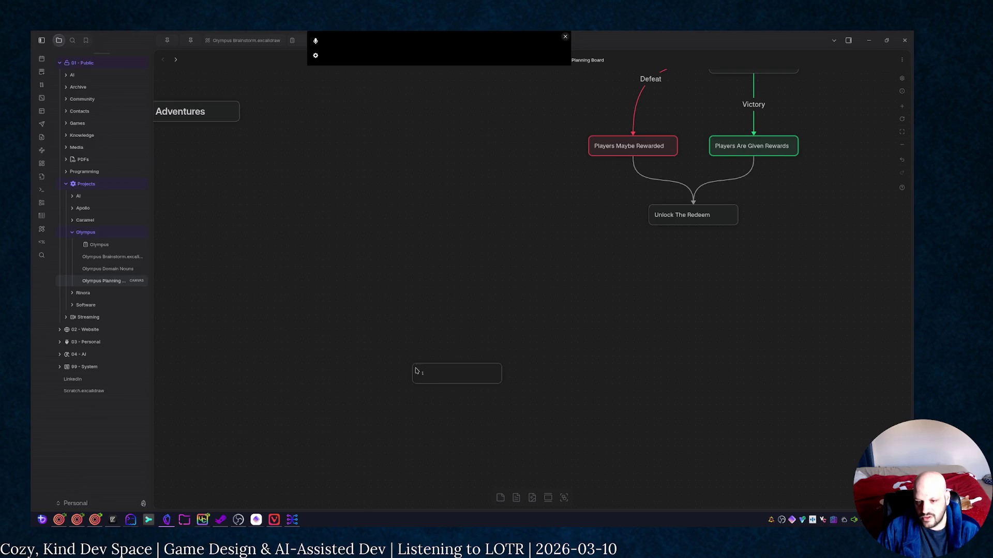
# Remove the stray '1' card and add a '# Turns' heading card placed near Adventures
pyautogui.moveTo(337, 288); pyautogui.dragTo(561, 413)
pyautogui.click(421, 353)
pyautogui.scroll(1, 359, 299)
pyautogui.scroll(1, 486, 422)
pyautogui.click(496, 499)
pyautogui.scroll(2, 389, 191)
pyautogui.scroll(-1, 388, 248)
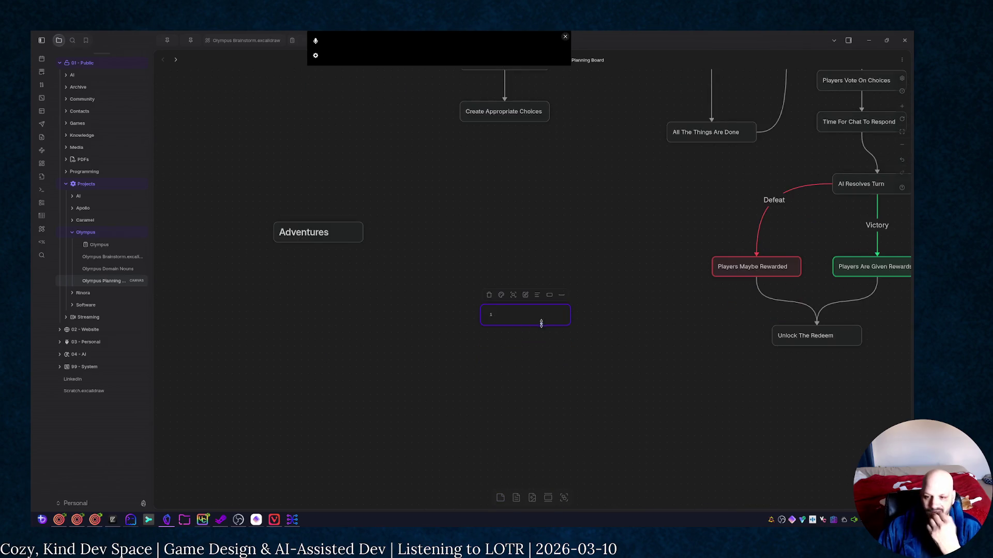
pyautogui.write('#')
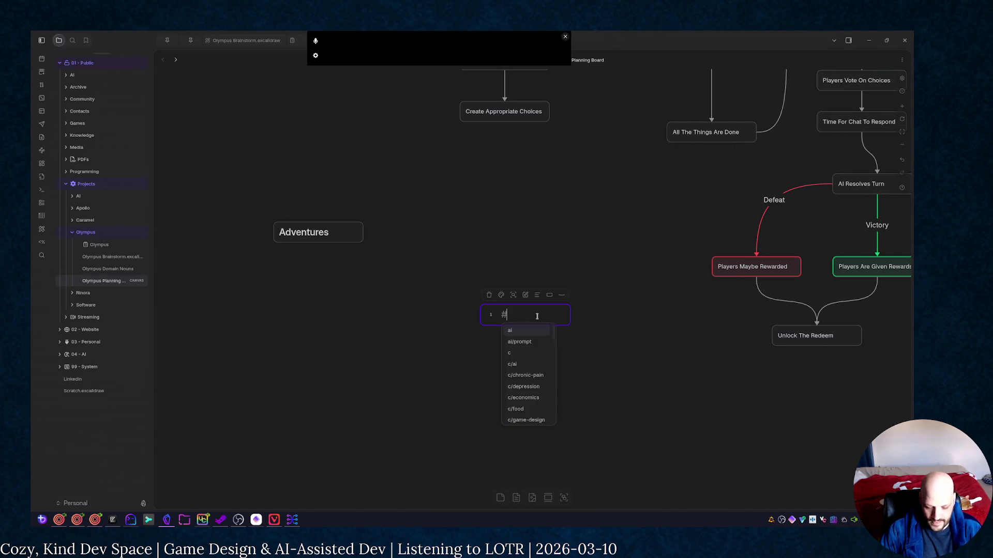
pyautogui.write(' Turn')
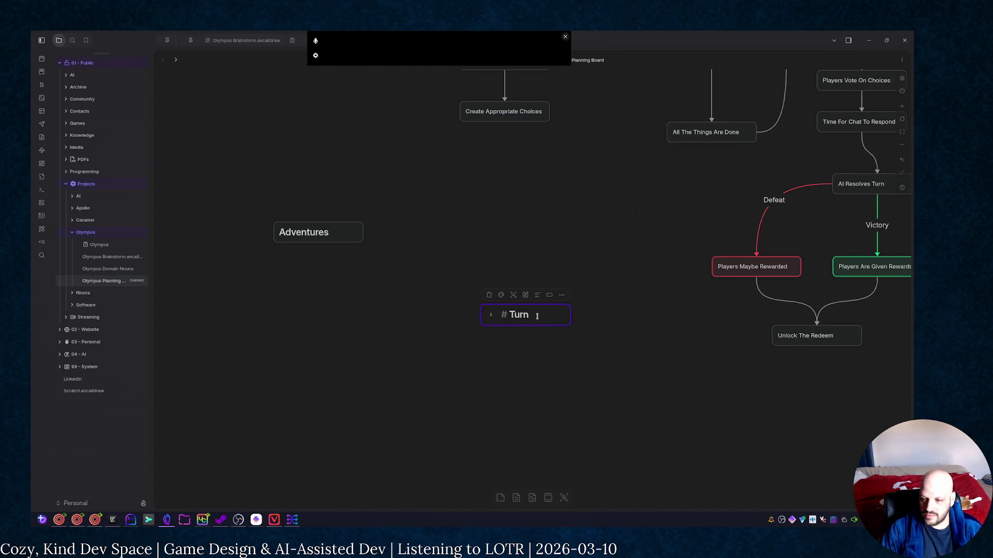
pyautogui.write('s')
pyautogui.press('Return')
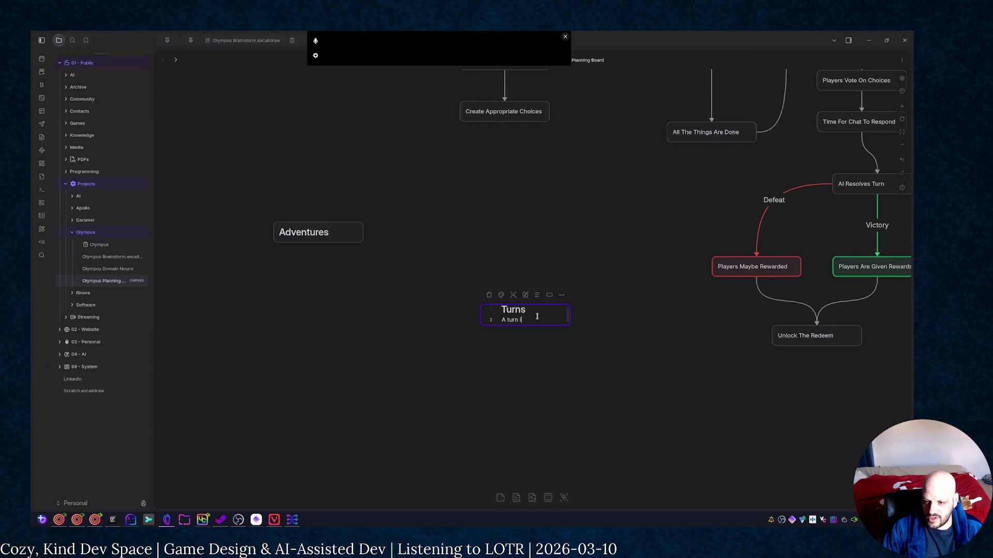
pyautogui.press('BackSpace')
pyautogui.press('BackSpace')
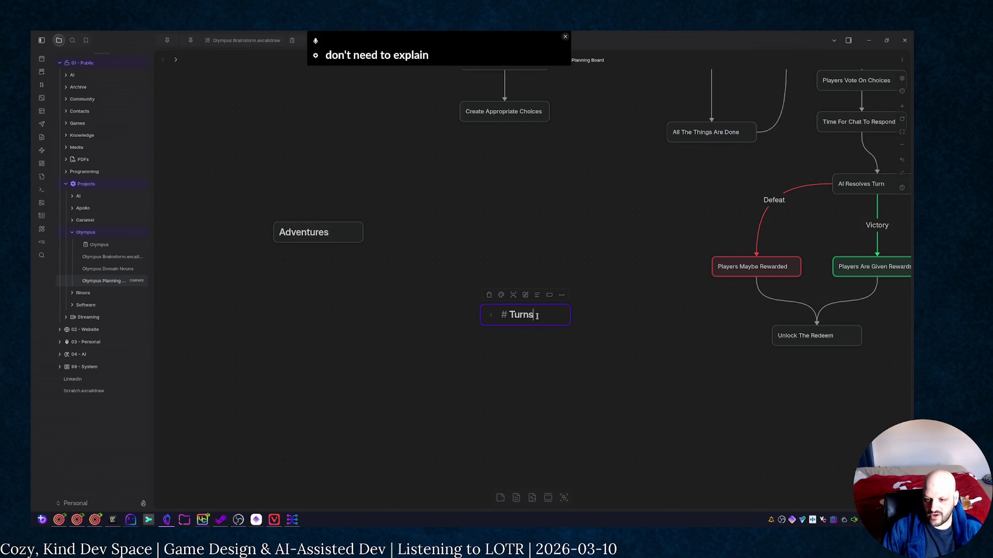
pyautogui.click(598, 339)
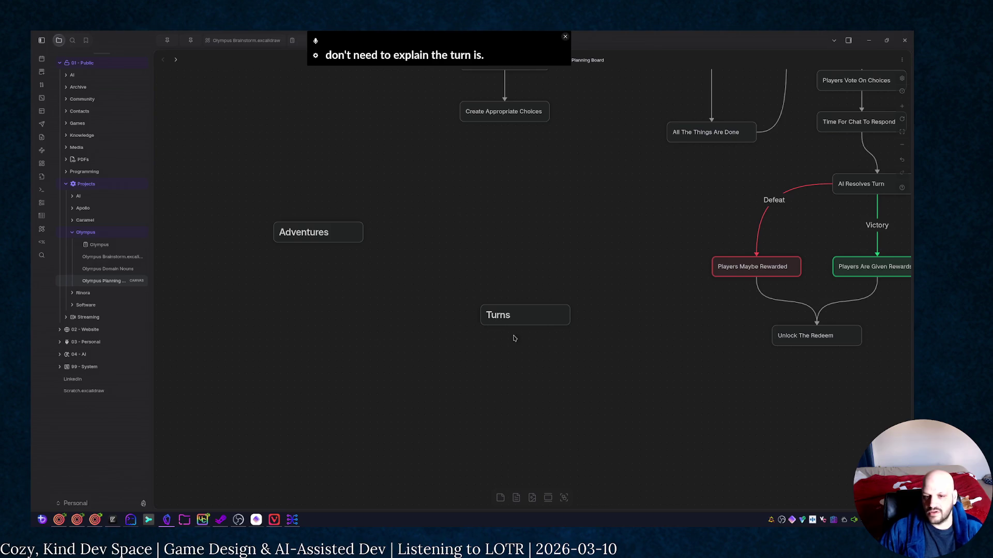
pyautogui.moveTo(529, 313); pyautogui.dragTo(448, 304)
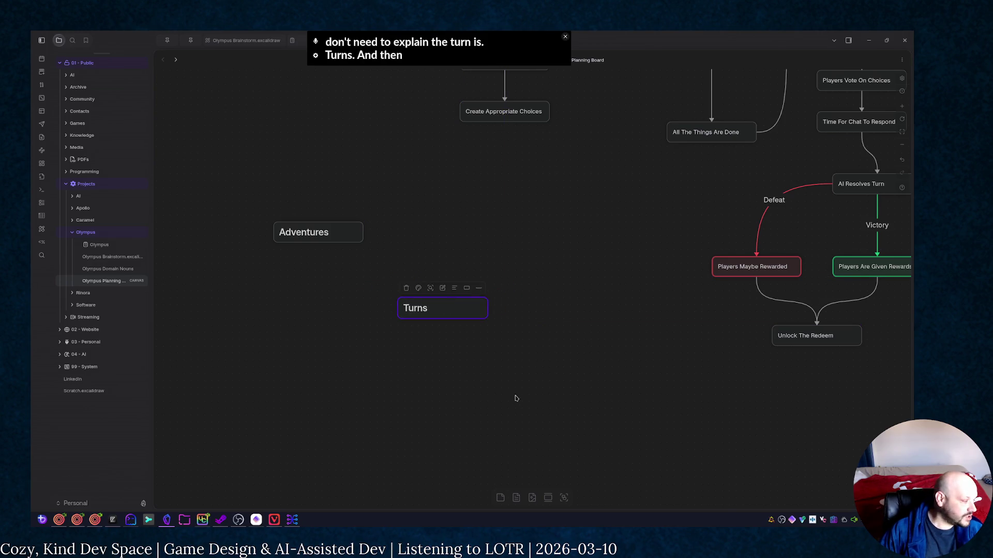
# Add a '# Choices' heading card and place it below Turns
pyautogui.click(501, 497)
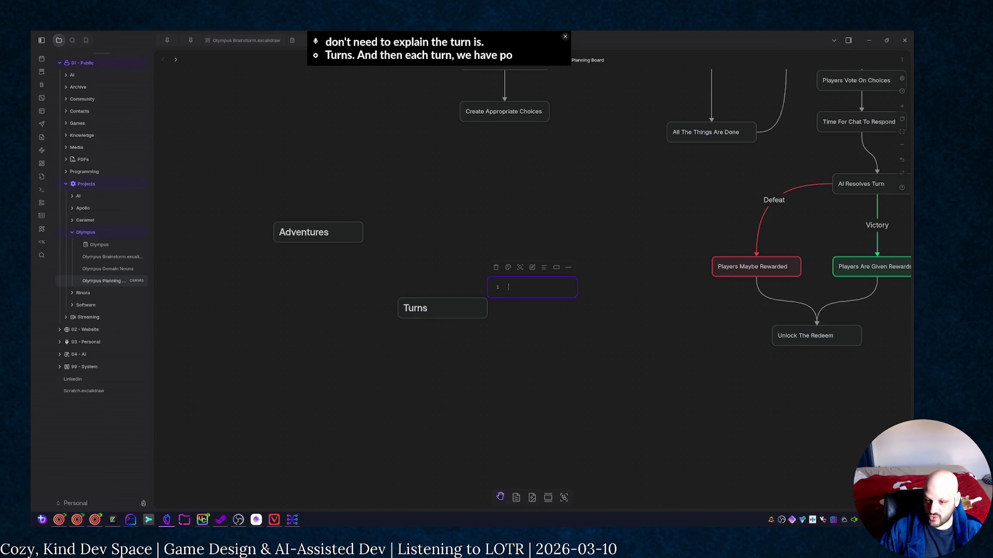
pyautogui.write('P')
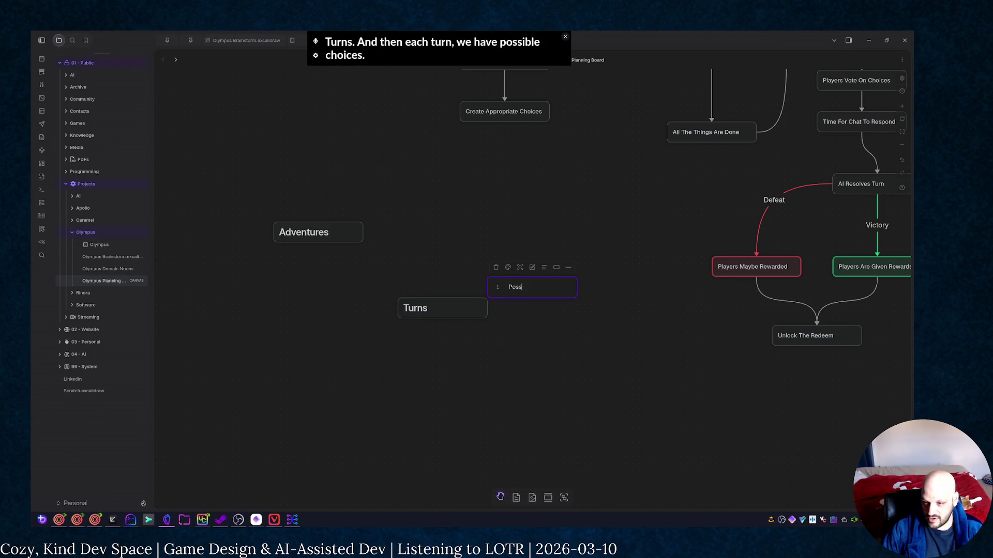
pyautogui.press('BackSpace')
pyautogui.write('Choice')
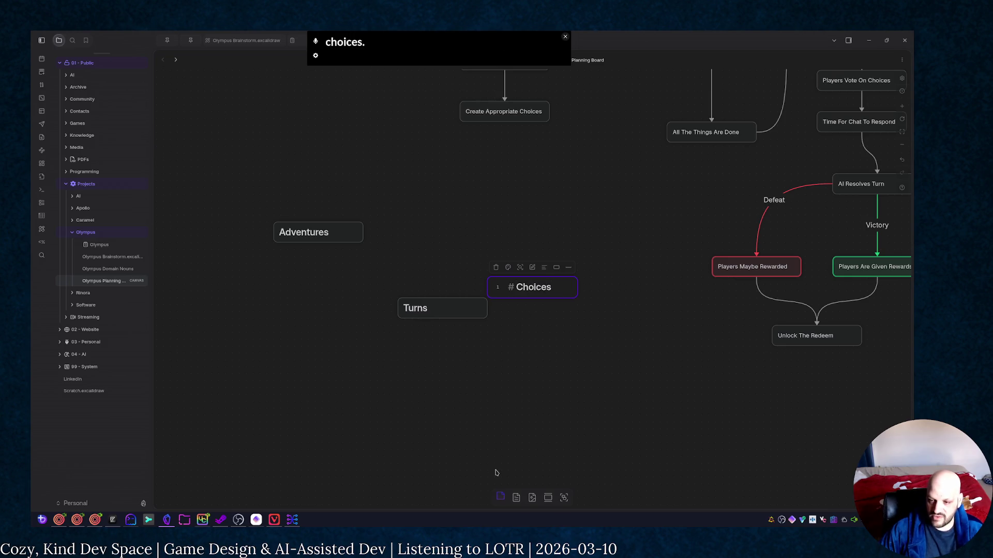
pyautogui.click(510, 438)
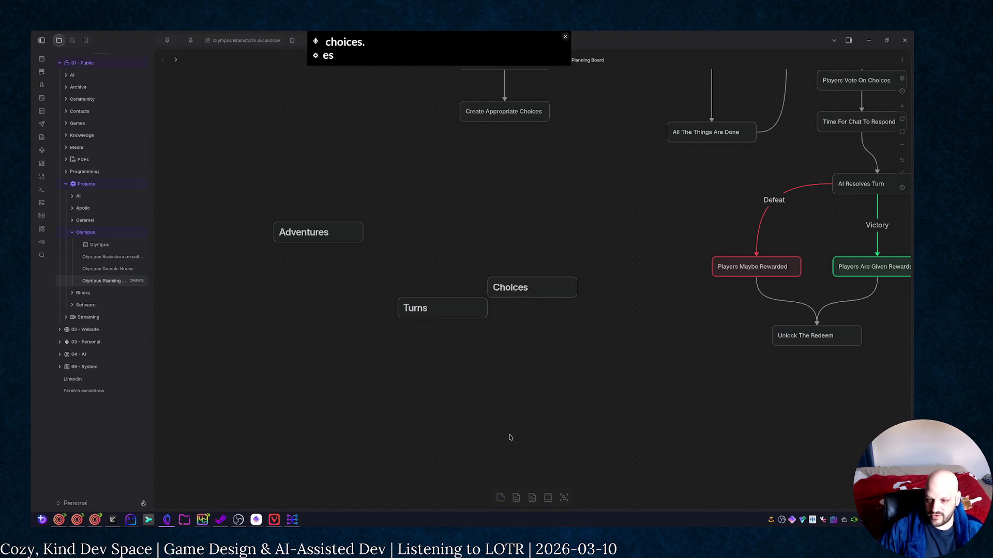
pyautogui.moveTo(550, 284); pyautogui.dragTo(460, 352)
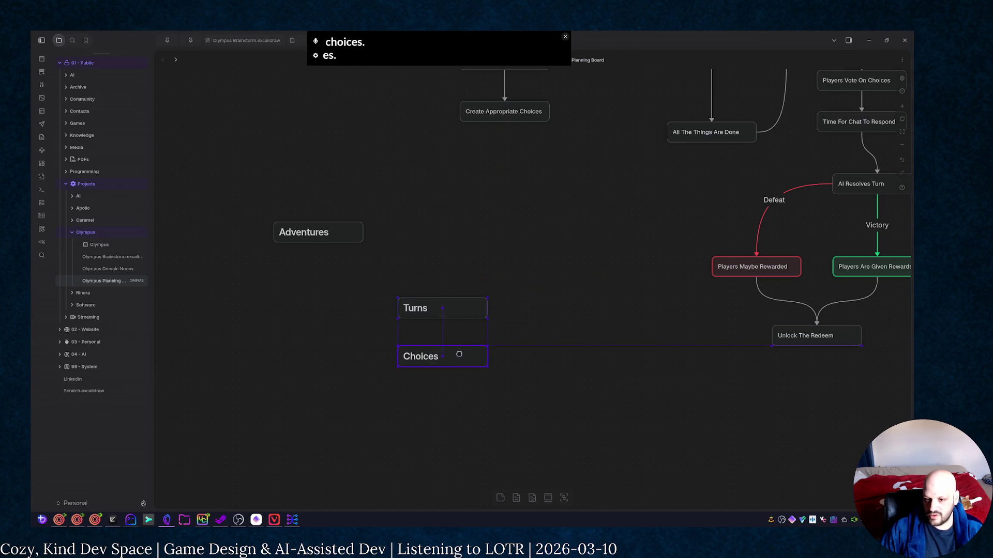
# Align Adventures directly above Turns to form one column, then start another empty card
pyautogui.moveTo(342, 230)
pyautogui.mouseDown()
pyautogui.moveTo(464, 245)
pyautogui.moveTo(465, 255)
pyautogui.mouseUp()
pyautogui.click(557, 362)
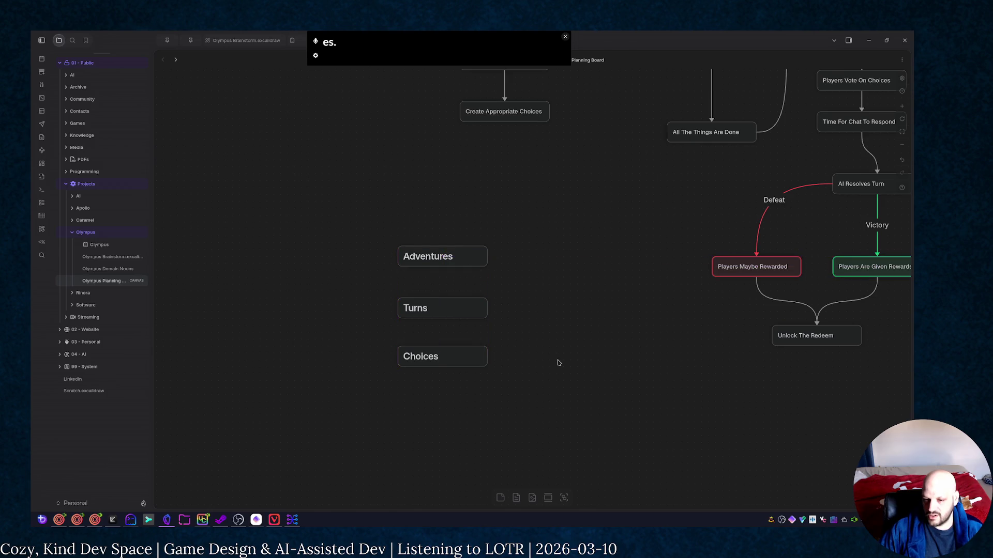
pyautogui.click(500, 498)
# Make the new card a '# Characters' heading and set it left of Turns, level with it
pyautogui.click(578, 380)
pyautogui.moveTo(533, 283); pyautogui.dragTo(251, 309)
pyautogui.write('Characters')
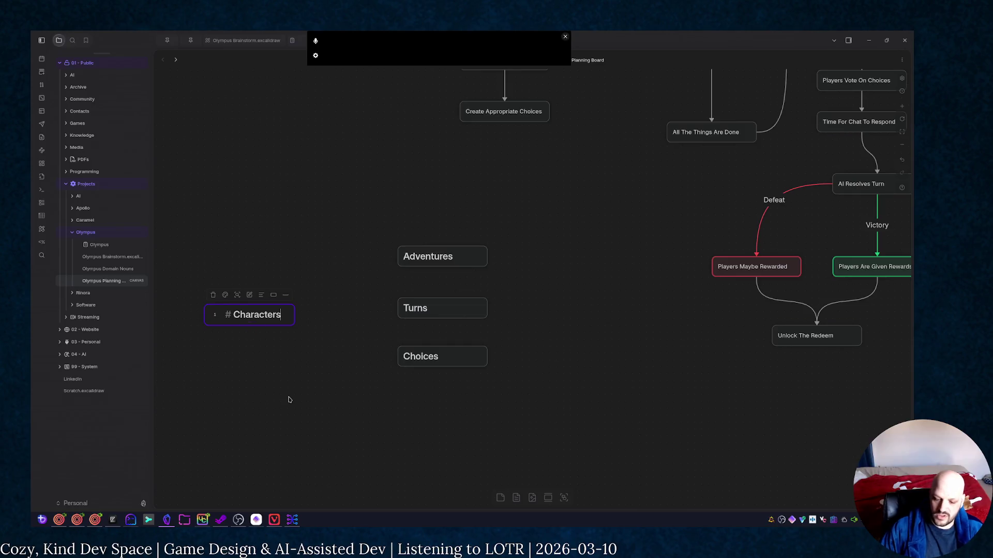
pyautogui.moveTo(281, 313)
pyautogui.mouseDown()
pyautogui.moveTo(274, 278)
pyautogui.moveTo(284, 274)
pyautogui.moveTo(279, 306)
pyautogui.mouseUp()
pyautogui.click(328, 346)
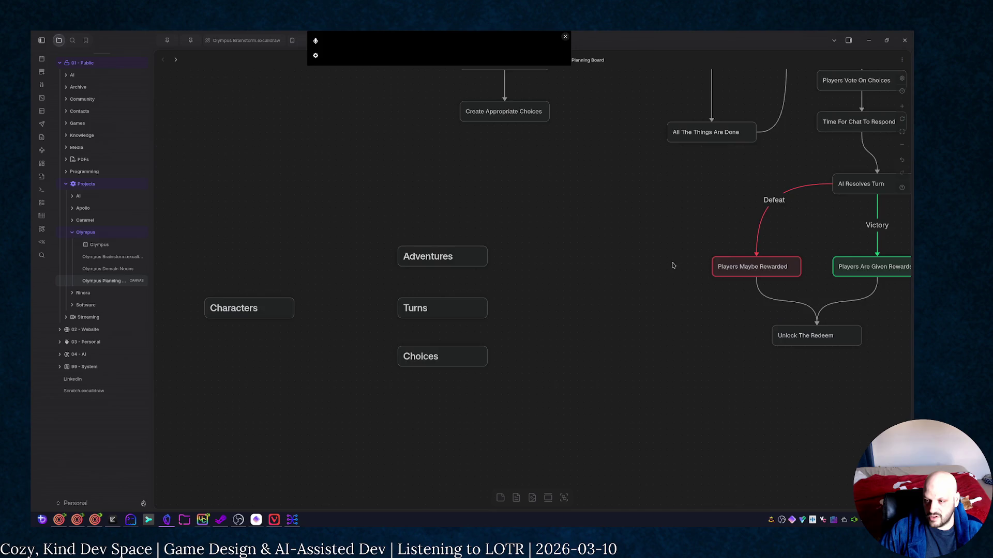
pyautogui.scroll(-3, 513, 394)
pyautogui.scroll(1, 483, 287)
pyautogui.scroll(2, 592, 220)
pyautogui.scroll(3, 426, 305)
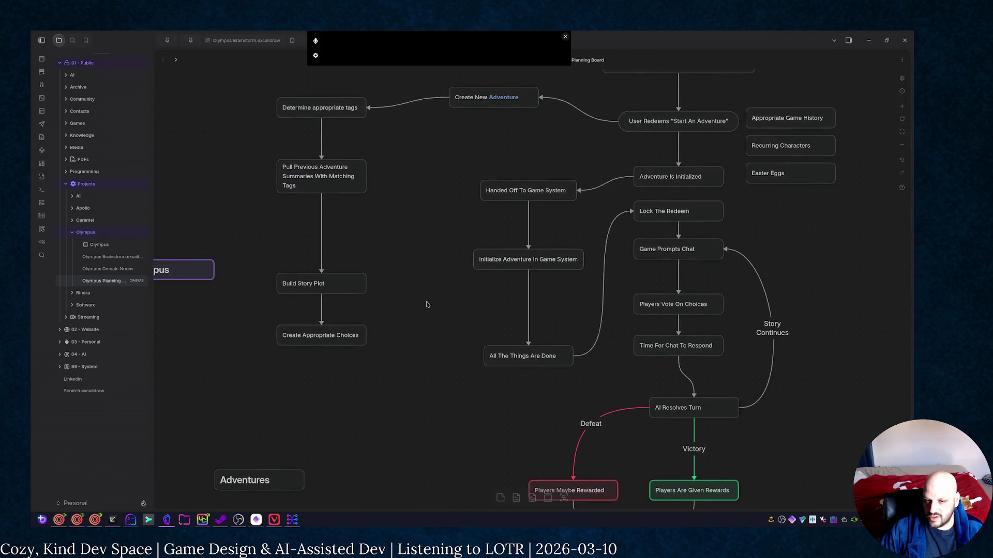
# Pan to the upper dragon flowchart and begin editing the 'Determine appropriate tags' card
pyautogui.click(349, 284)
pyautogui.click(456, 131)
pyautogui.scroll(3, 578, 122)
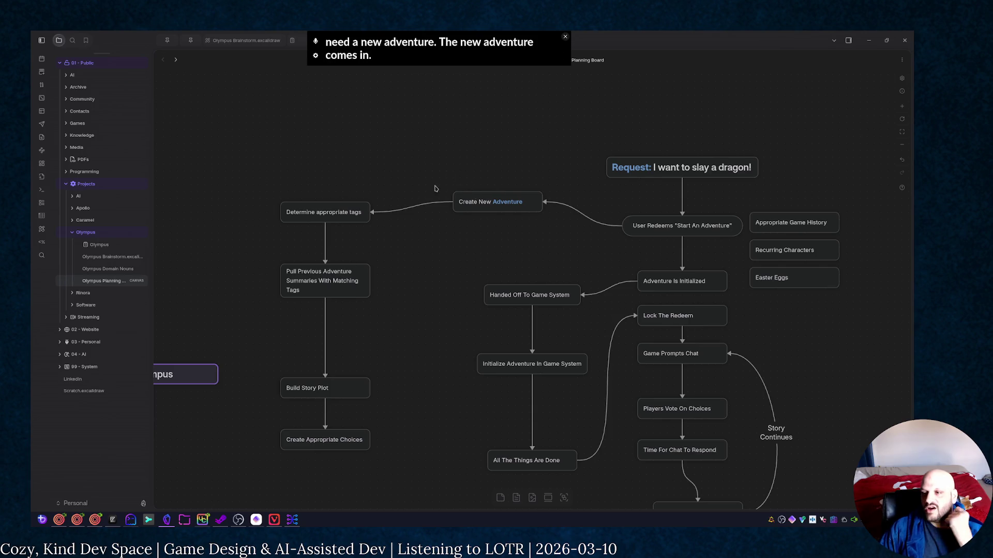
pyautogui.doubleClick(322, 211)
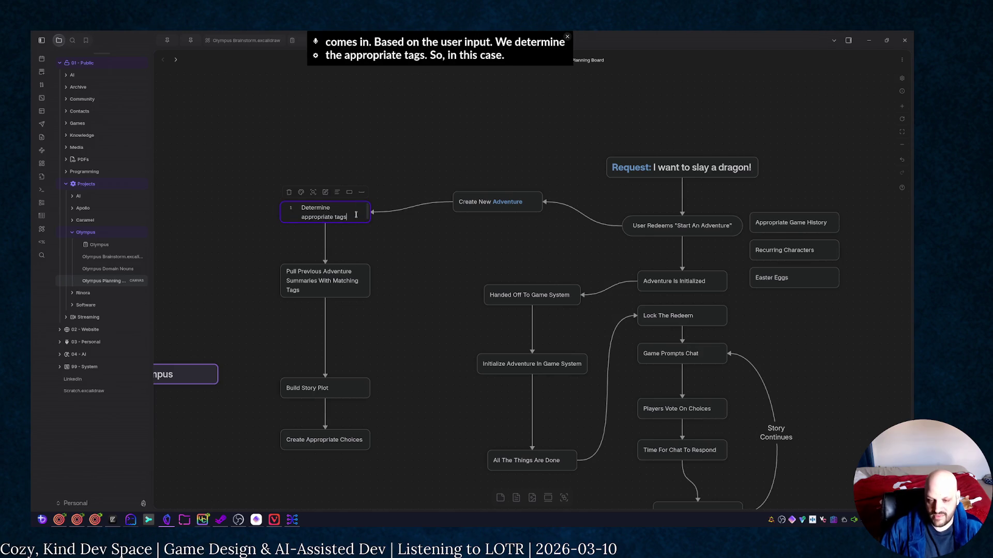
# Make 'Determine appropriate tags' a heading and add an 'Ex: **dragon**' line beneath it
pyautogui.press('Return')
pyautogui.write('Ex: **dragon*')
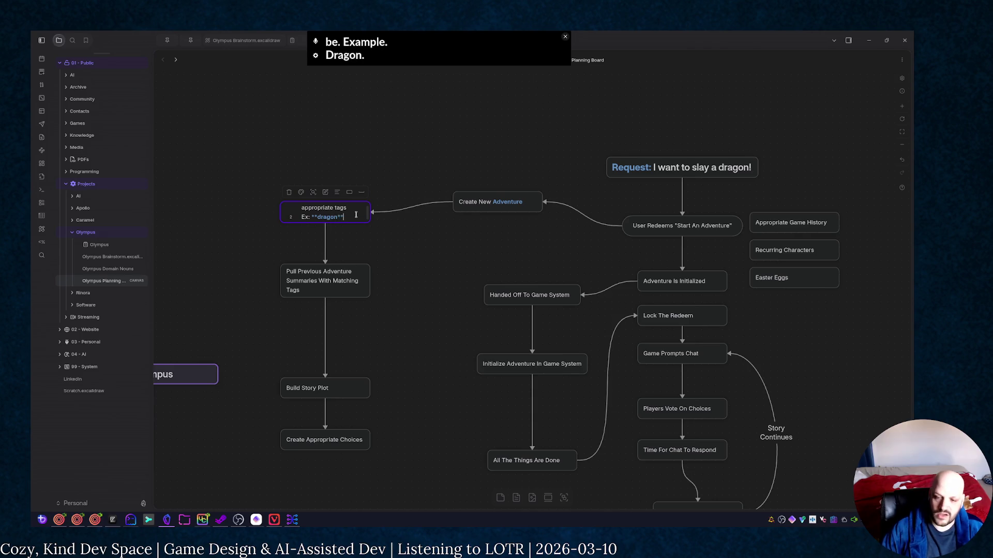
pyautogui.click(393, 262)
pyautogui.doubleClick(350, 207)
pyautogui.scroll(-1, 347, 210)
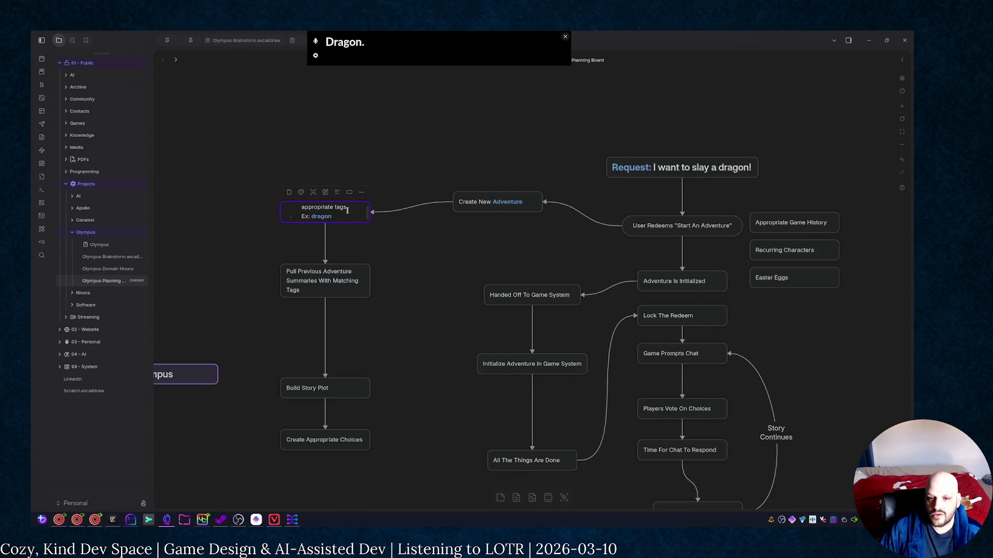
pyautogui.scroll(1, 334, 210)
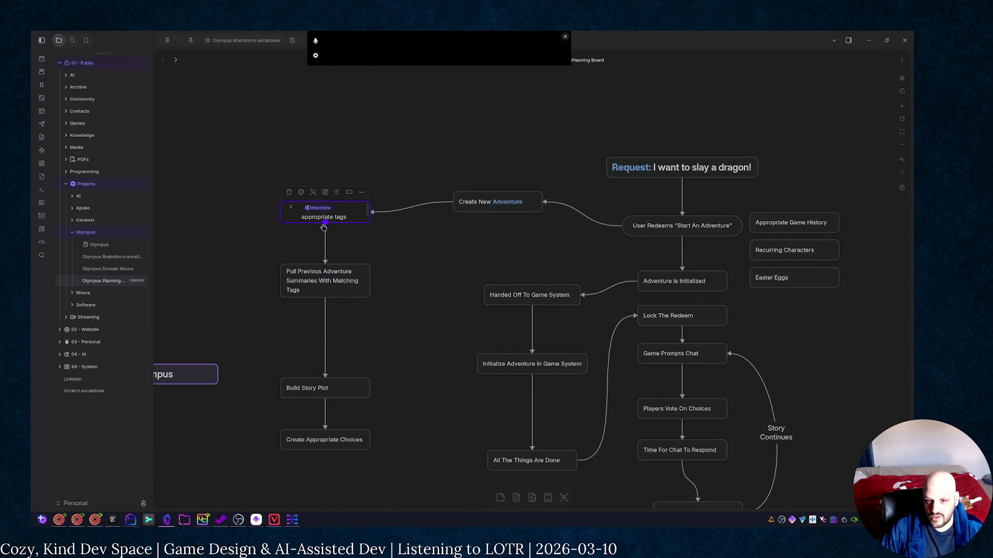
pyautogui.write('###')
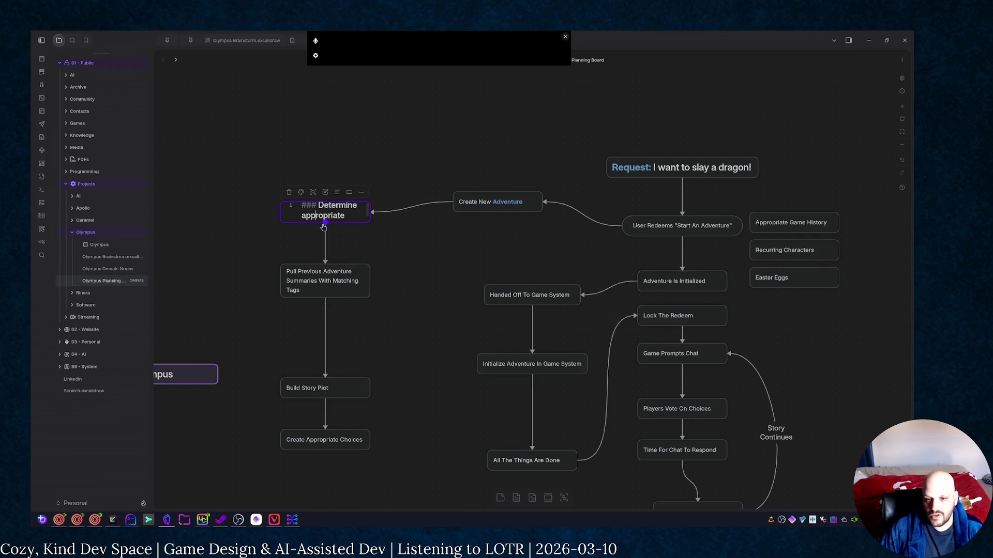
pyautogui.scroll(-2, 324, 226)
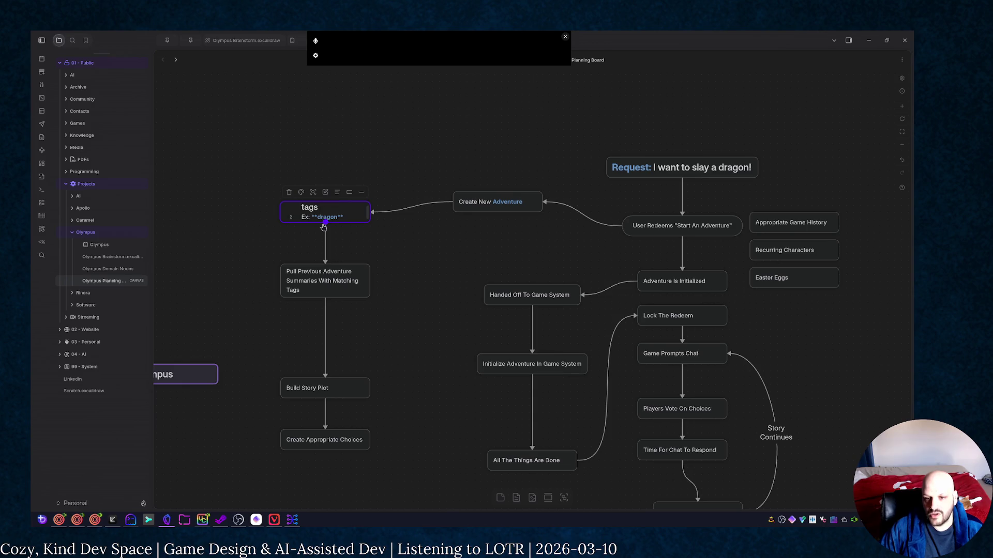
pyautogui.click(423, 272)
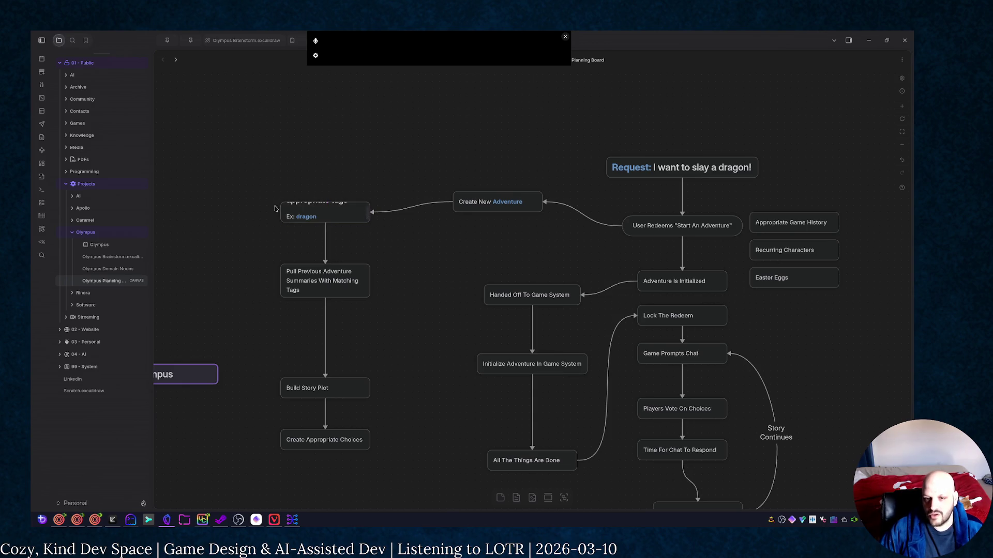
# Enlarge and widen the tags card so its title fits, nudging it slightly right
pyautogui.moveTo(280, 201); pyautogui.dragTo(267, 179)
pyautogui.moveTo(370, 210)
pyautogui.mouseDown()
pyautogui.moveTo(392, 208)
pyautogui.moveTo(378, 209)
pyautogui.mouseUp()
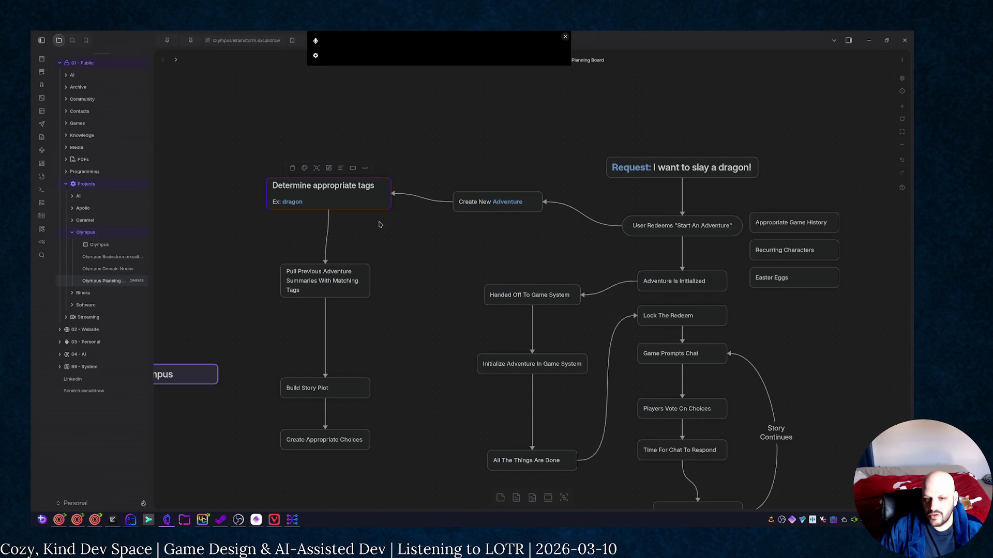
pyautogui.doubleClick(341, 205)
pyautogui.click(396, 286)
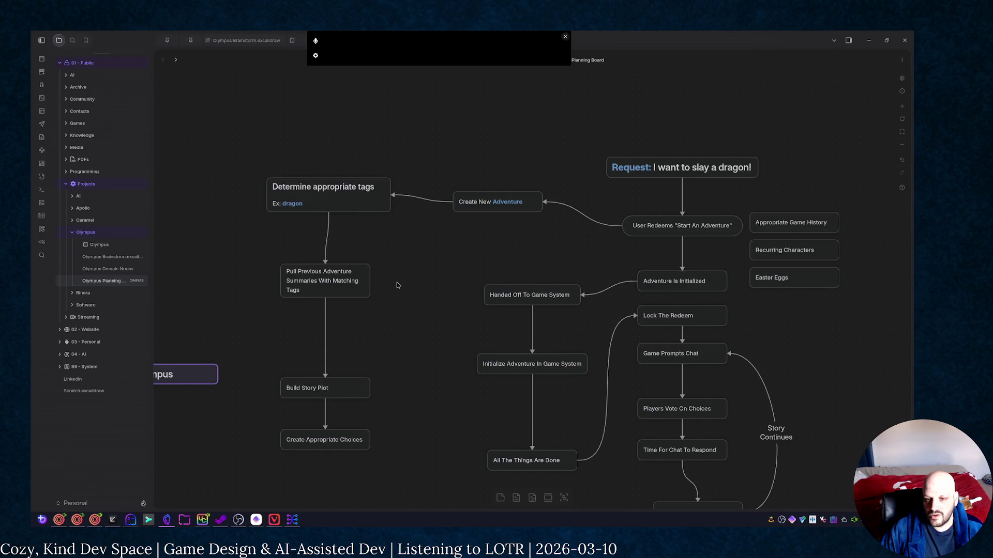
pyautogui.moveTo(356, 198); pyautogui.dragTo(362, 207)
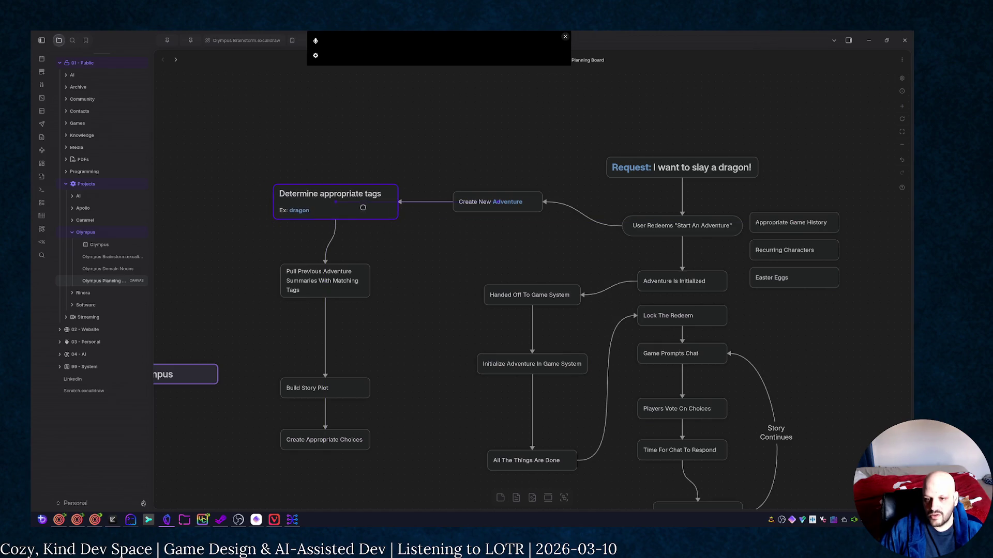
pyautogui.click(427, 252)
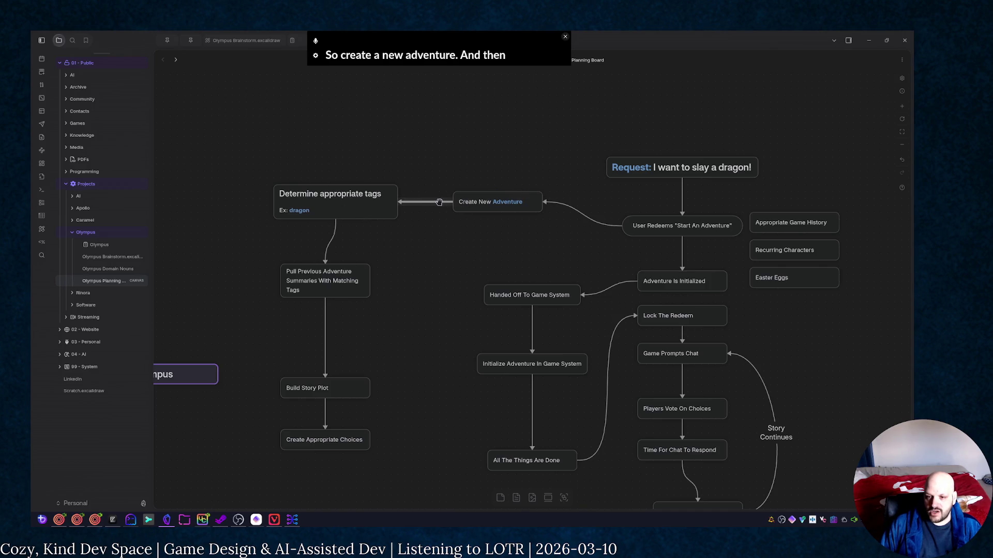
# Shift the tags card down and link Create New Adventure to a new 'Feed Request To TagAI' card
pyautogui.moveTo(380, 203); pyautogui.dragTo(371, 237)
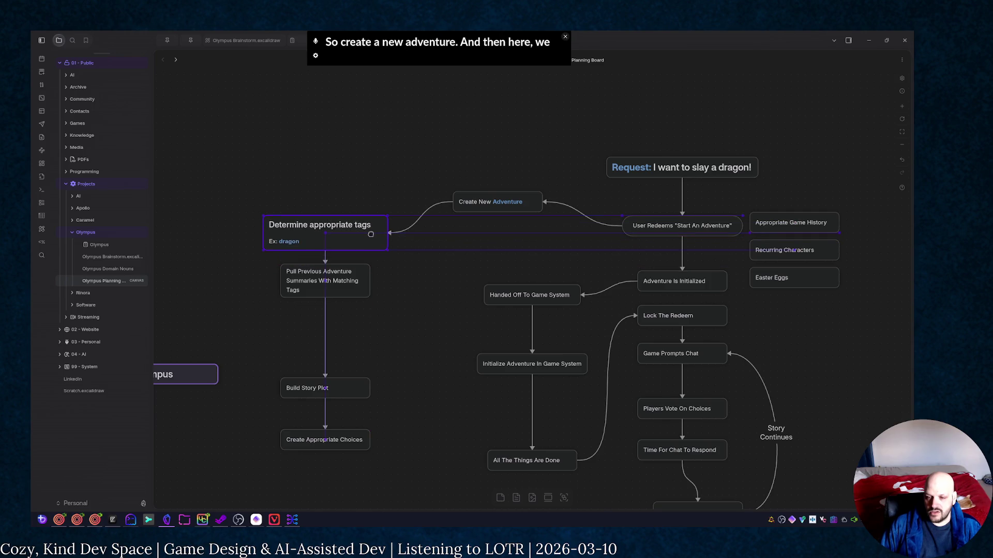
pyautogui.click(394, 151)
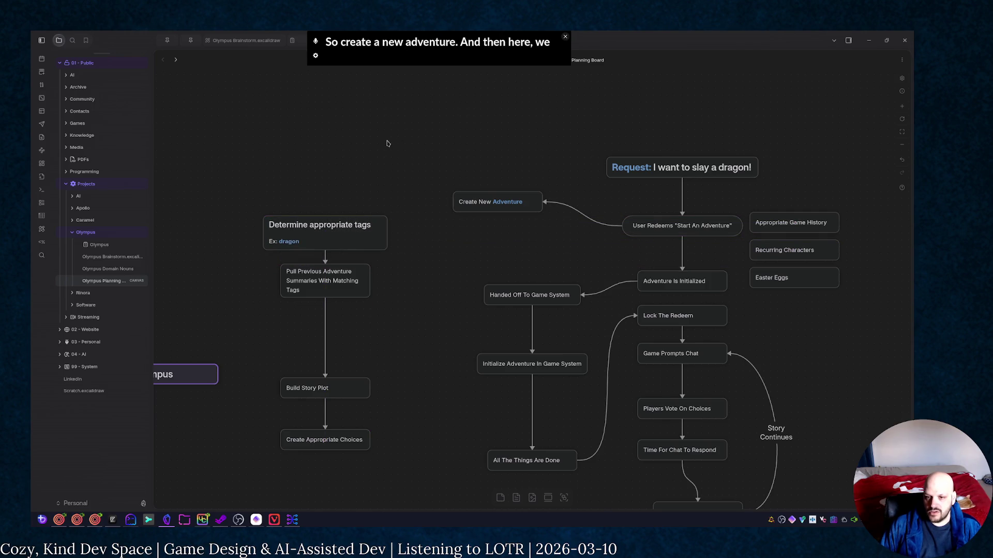
pyautogui.moveTo(454, 206); pyautogui.dragTo(371, 140)
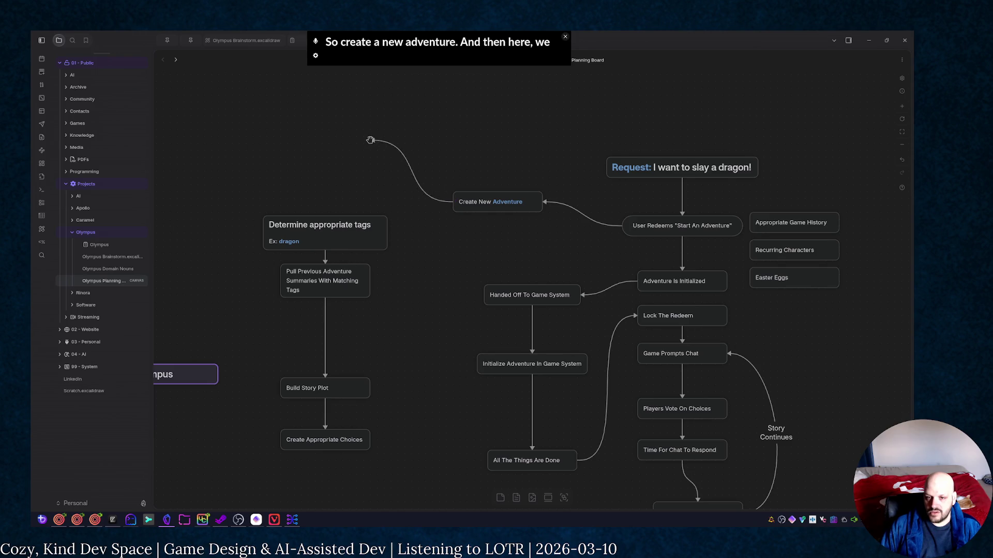
pyautogui.click(400, 146)
pyautogui.write('Feed')
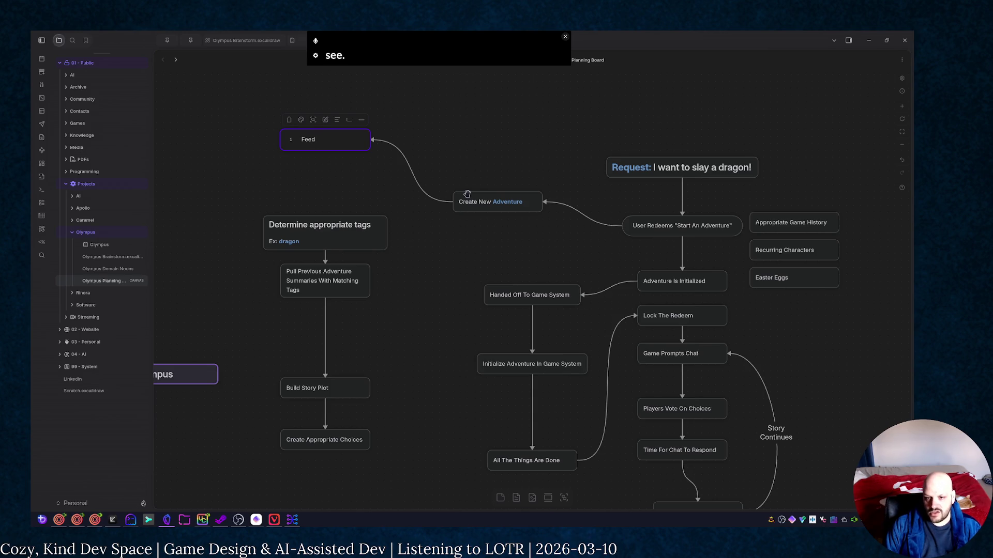
pyautogui.press('BackSpace')
pyautogui.press('BackSpace')
pyautogui.press('BackSpace')
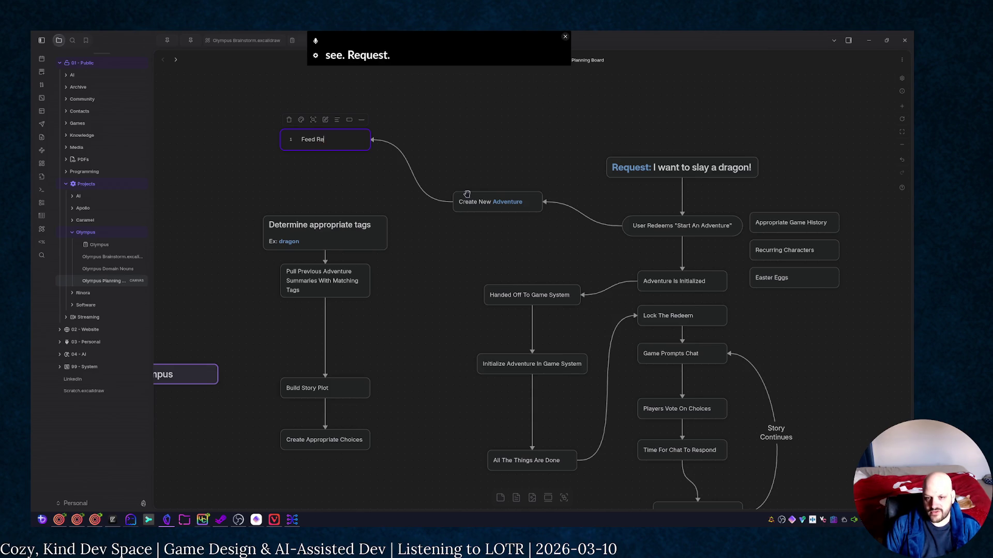
pyautogui.write('quest To T')
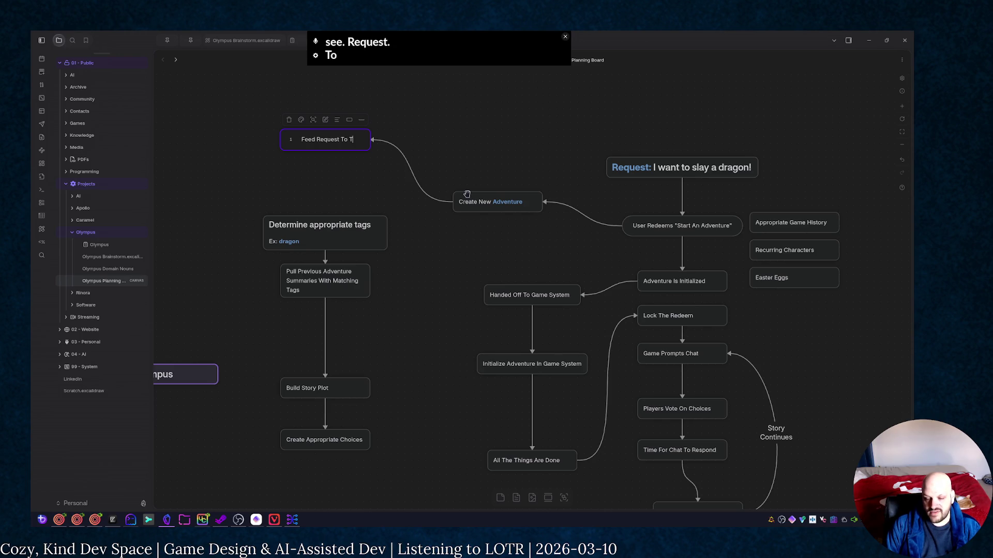
pyautogui.write('agAI')
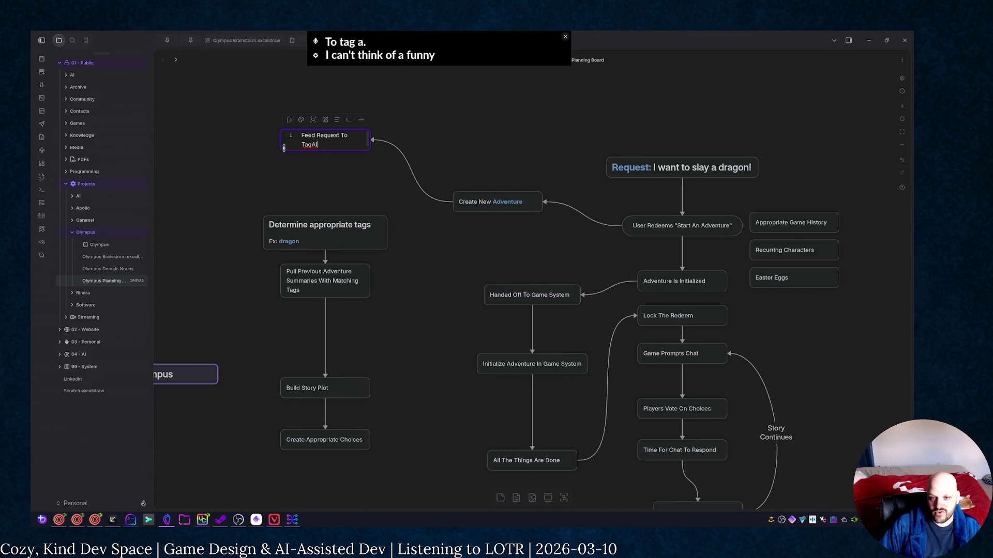
# Resize the Feed Request To TagAI card and connect it down to a new empty card beneath
pyautogui.moveTo(281, 150); pyautogui.dragTo(264, 158)
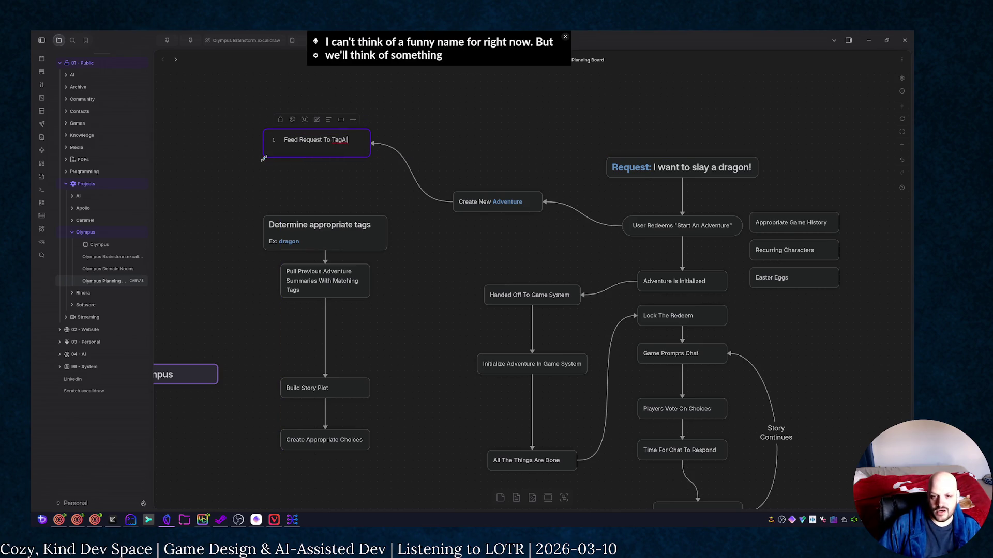
pyautogui.click(350, 166)
pyautogui.doubleClick(352, 155)
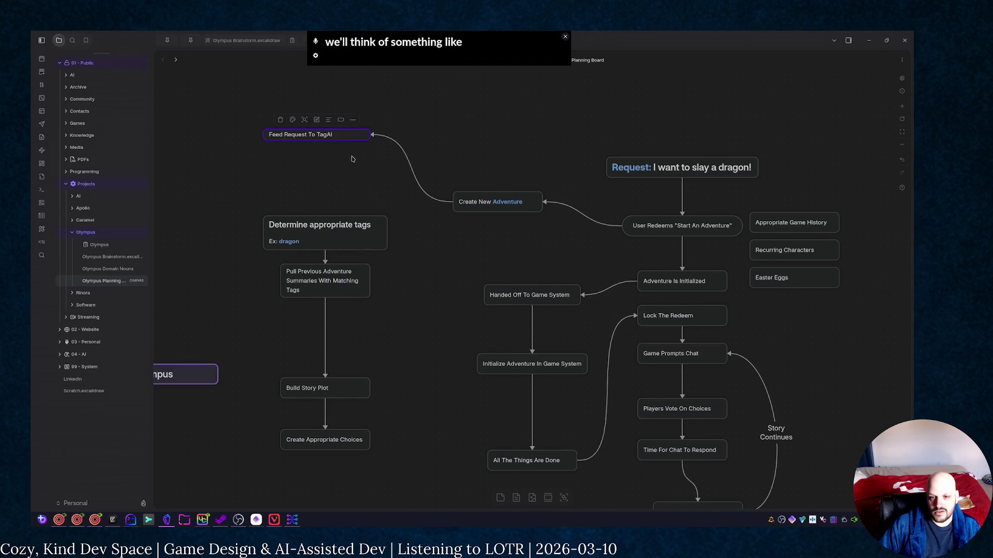
pyautogui.moveTo(341, 137); pyautogui.dragTo(342, 148)
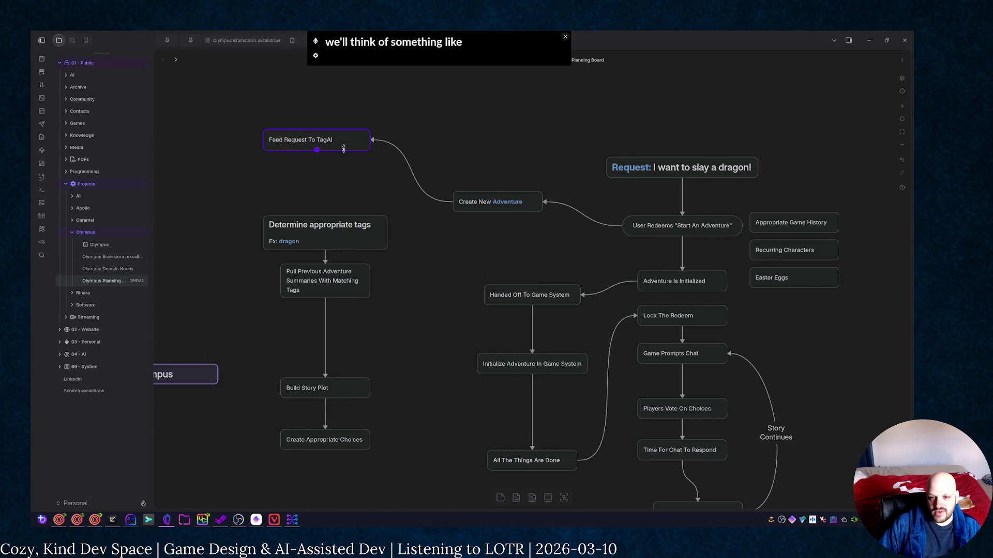
pyautogui.doubleClick(326, 141)
pyautogui.click(330, 169)
pyautogui.moveTo(317, 152); pyautogui.dragTo(318, 181)
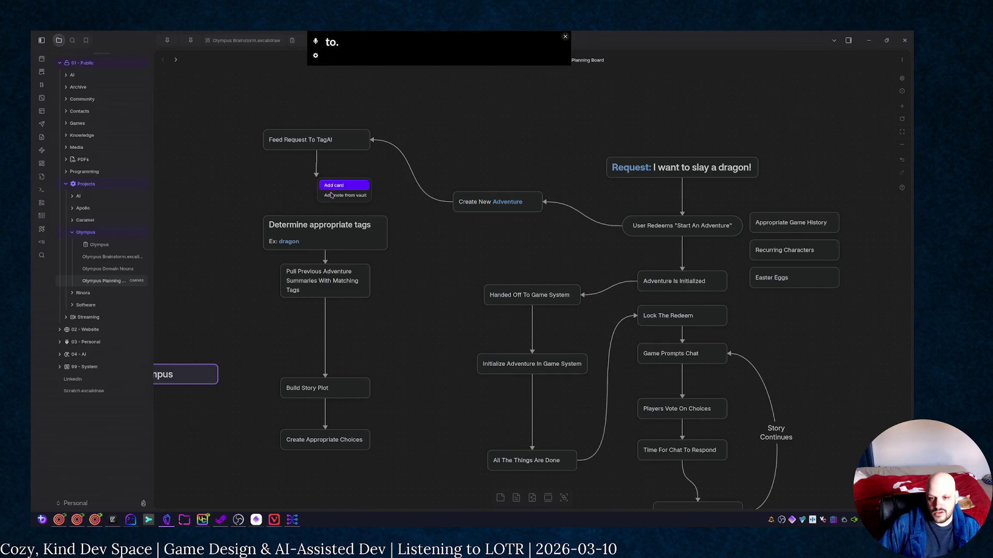
pyautogui.click(336, 190)
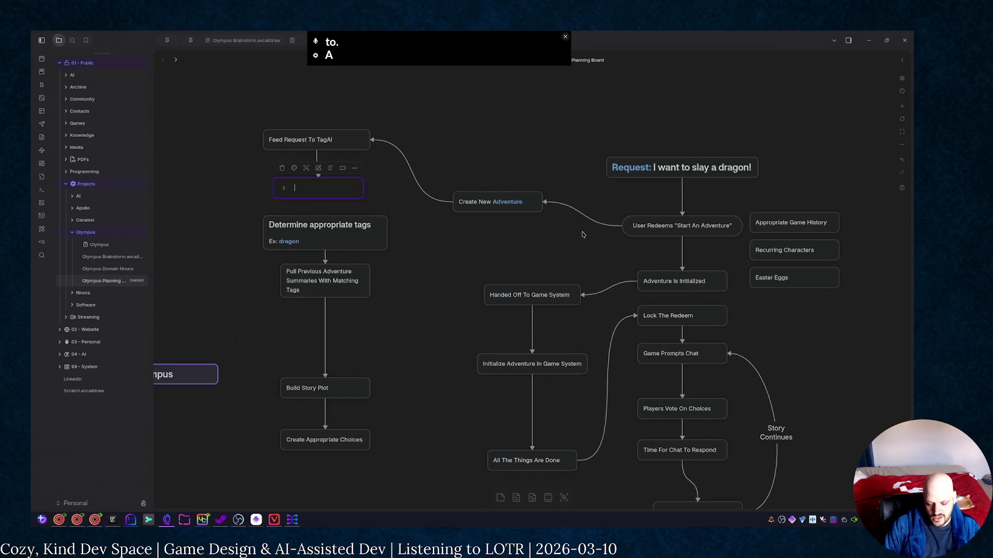
pyautogui.write('Determine tags ')
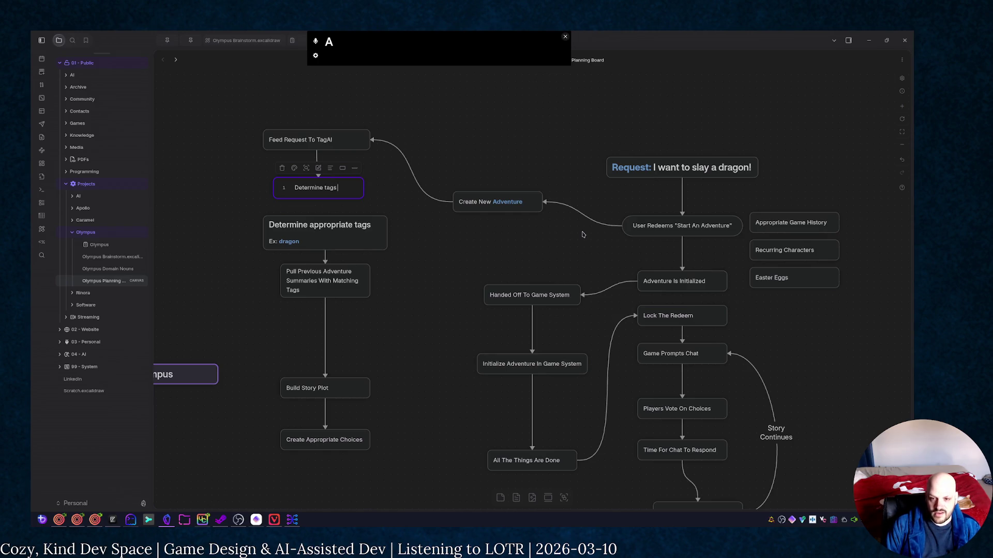
pyautogui.write('based on known ')
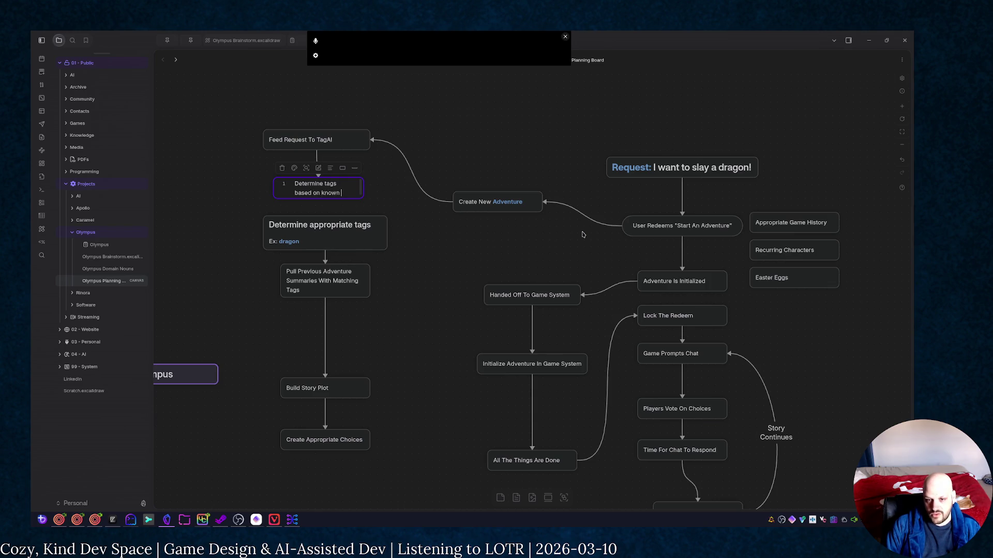
pyautogui.write('keywords and sim')
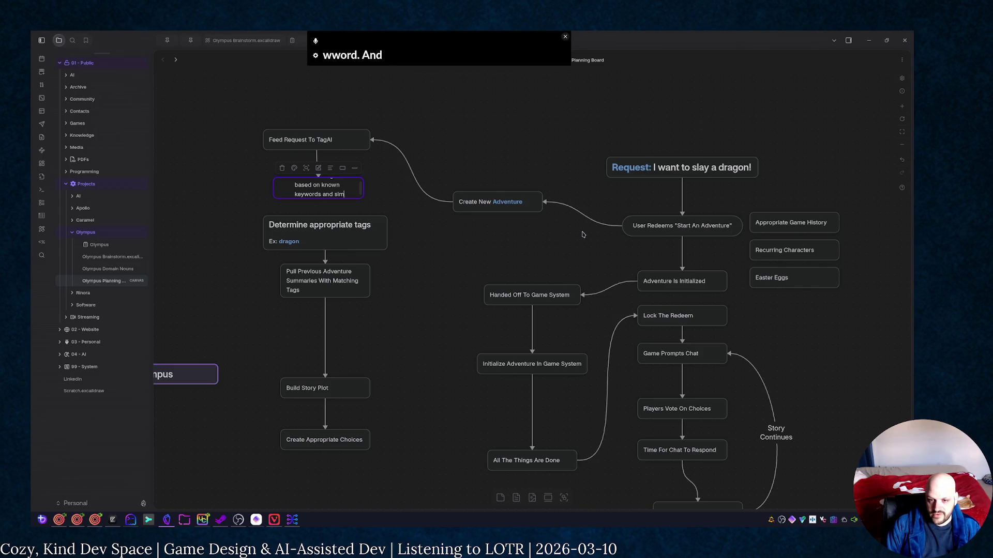
pyautogui.write('ilies')
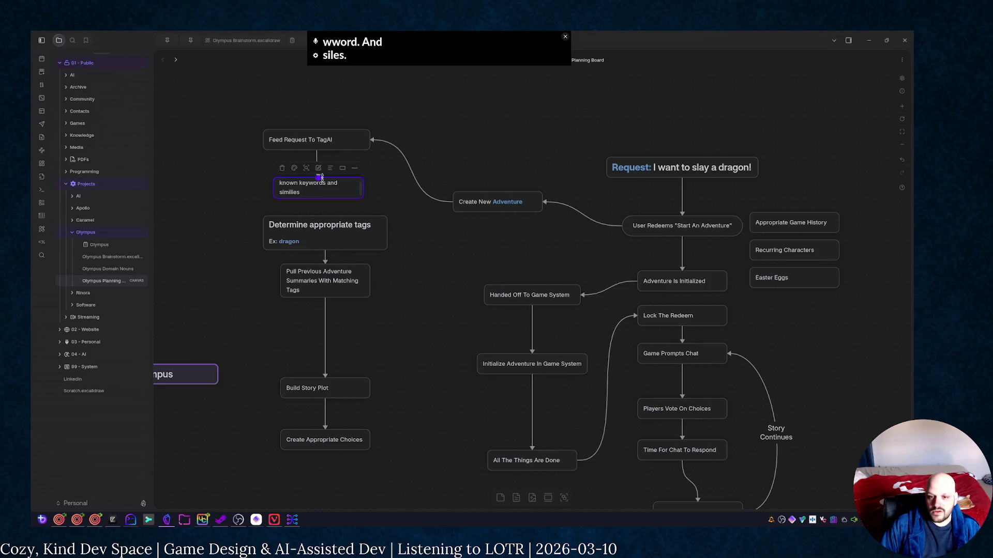
# Restyle the new keywords card as a rounded pill and widen it so its text fits
pyautogui.click(342, 191)
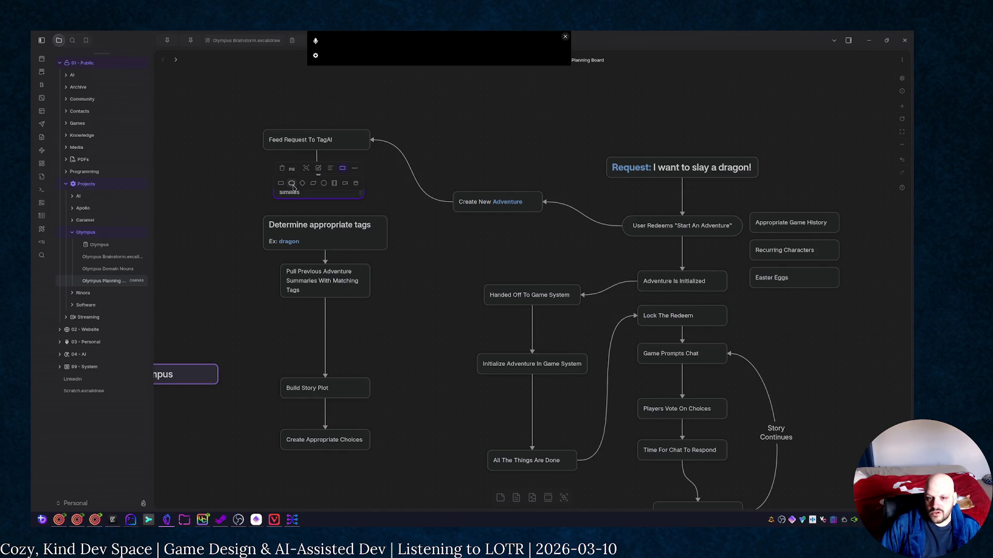
pyautogui.click(292, 184)
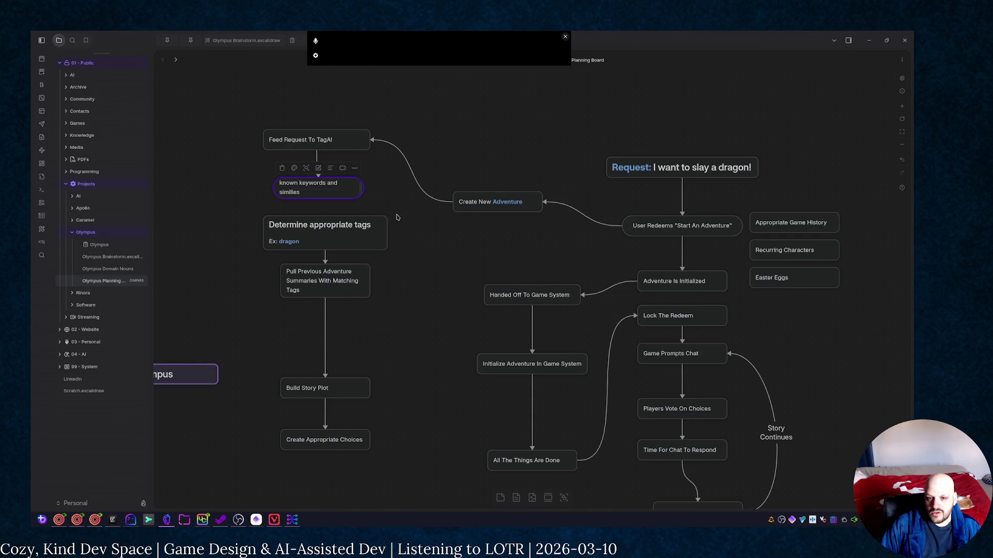
pyautogui.moveTo(360, 195); pyautogui.dragTo(376, 196)
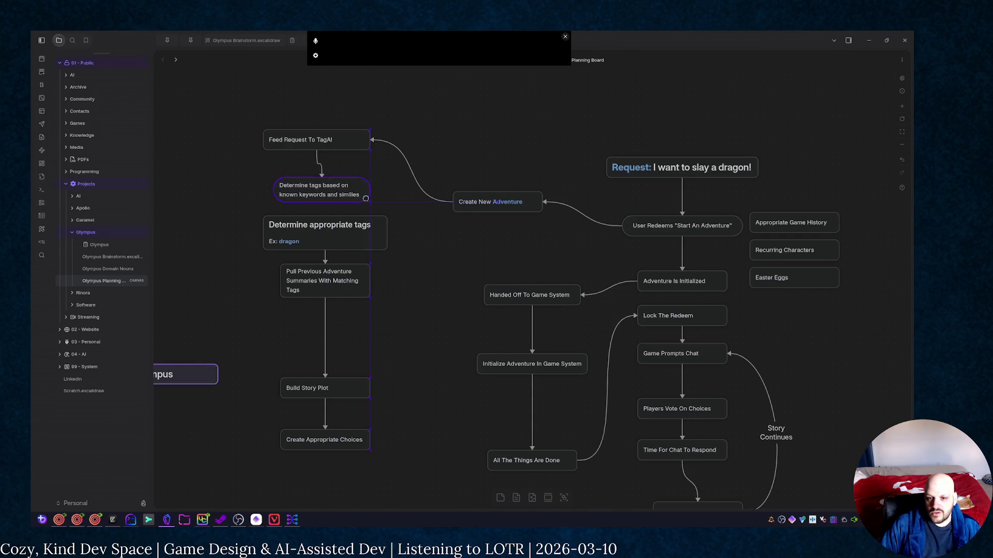
pyautogui.click(425, 215)
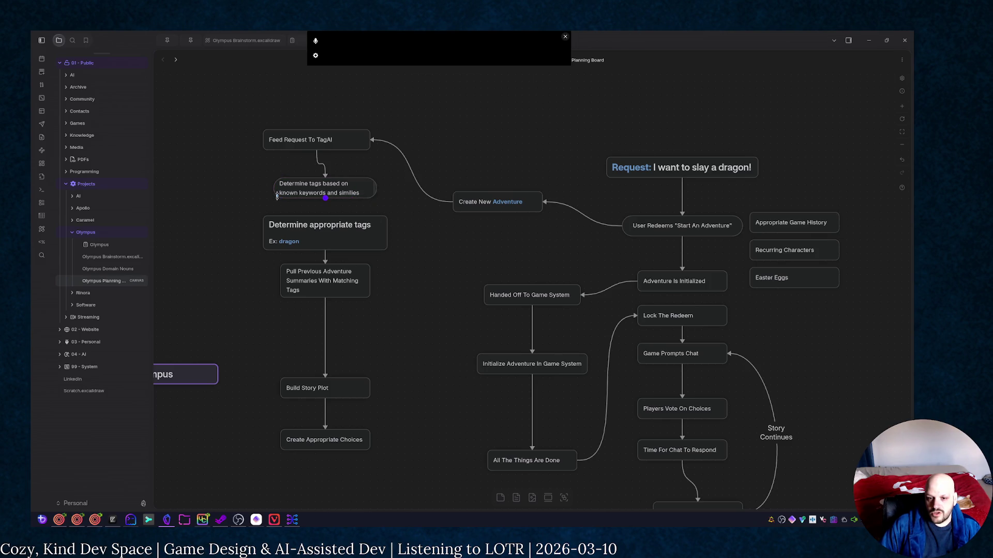
# Nudge the Determine tags card left into alignment, then select Determine appropriate tags
pyautogui.moveTo(344, 191); pyautogui.dragTo(336, 178)
pyautogui.click(382, 204)
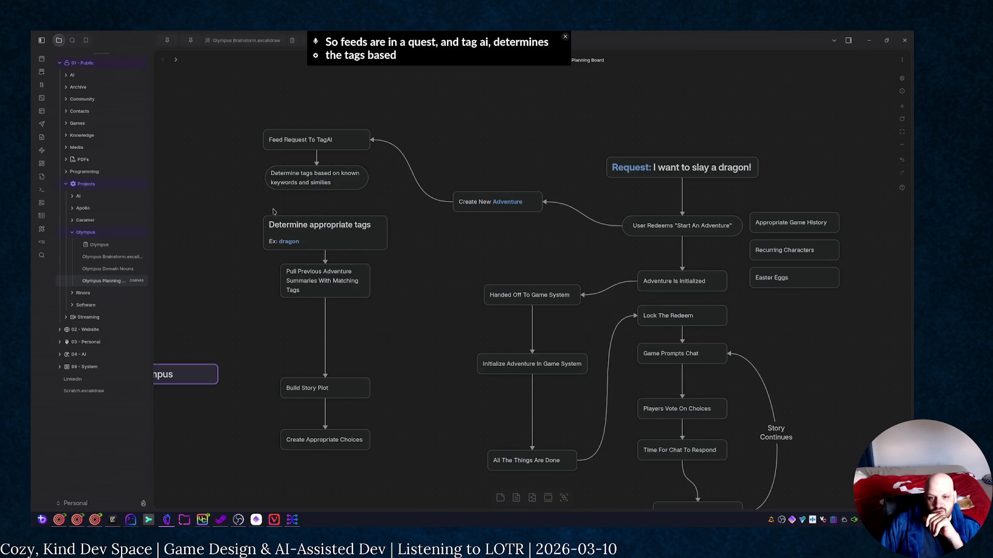
pyautogui.click(331, 247)
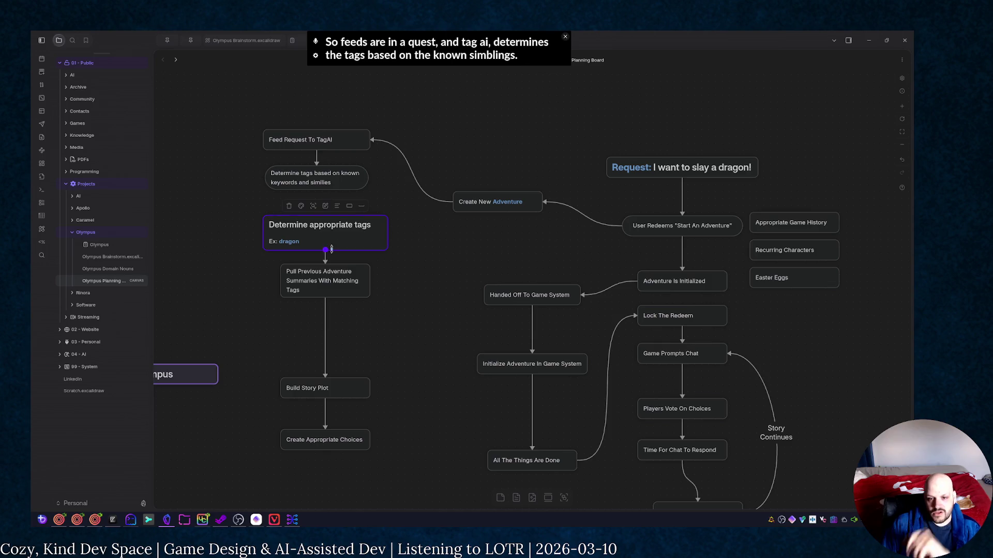
# Delete Determine appropriate tags and add a 'Tags: dragon' card under the keywords card
pyautogui.press('Delete')
pyautogui.moveTo(319, 190); pyautogui.dragTo(316, 227)
pyautogui.click(330, 233)
pyautogui.write('D')
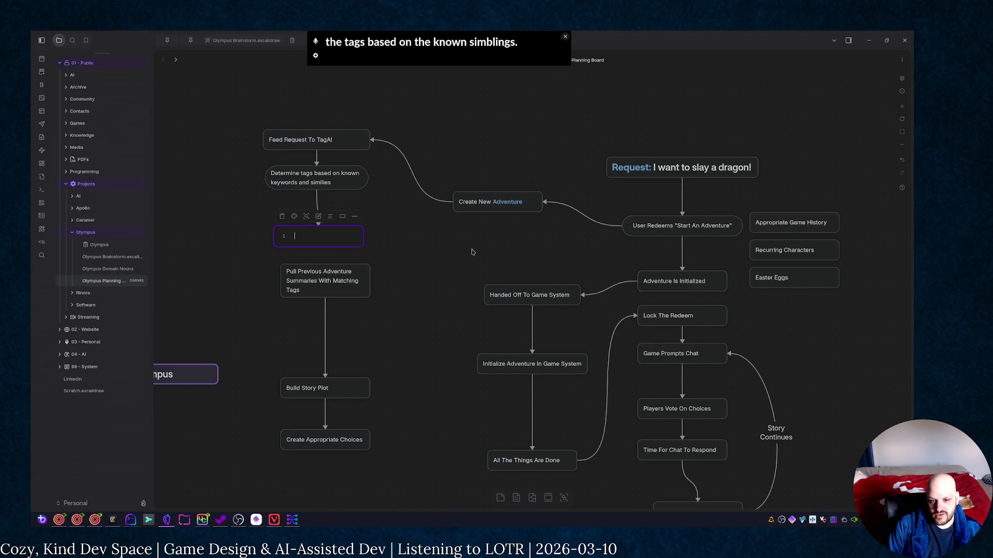
pyautogui.write('Tags:**dragon**')
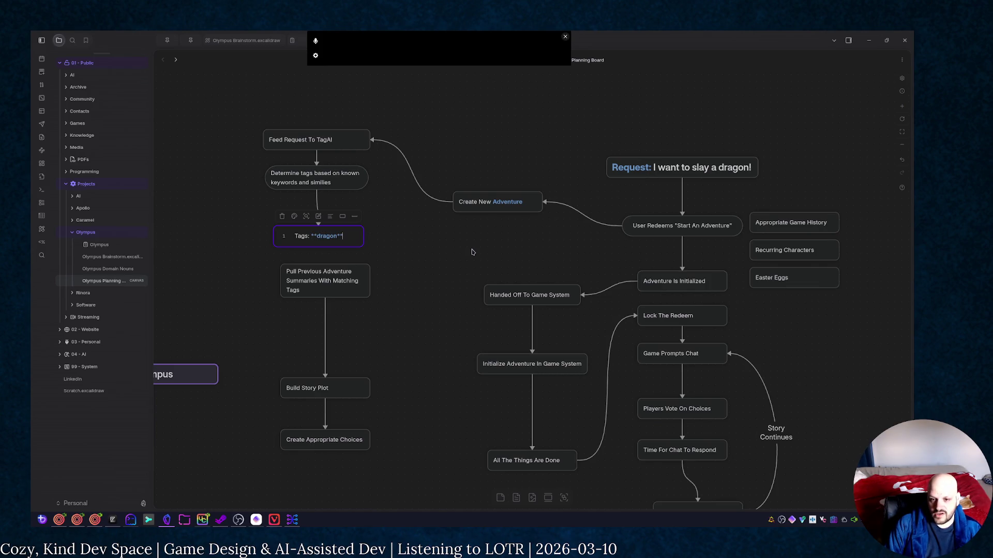
pyautogui.click(459, 250)
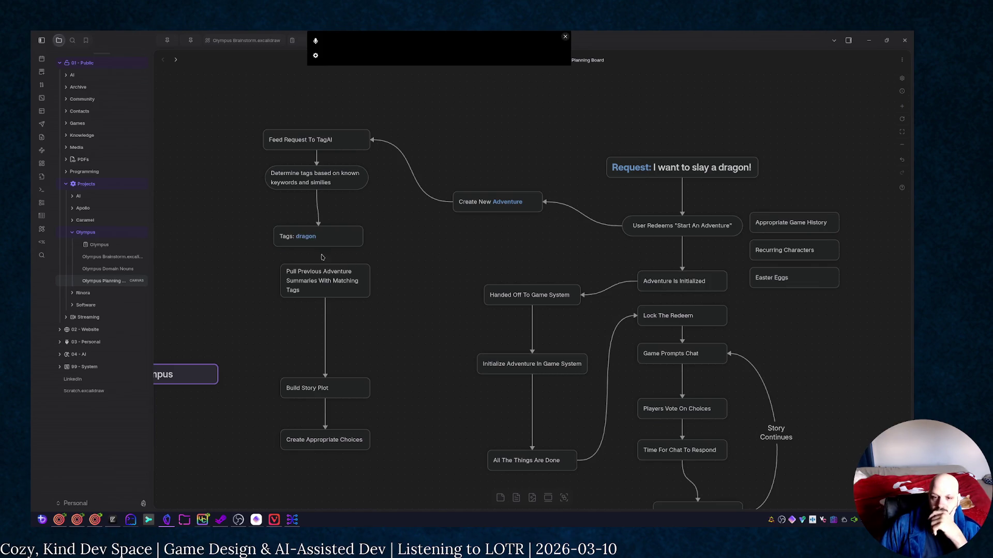
# Link the Tags card down to Pull Previous Adventure Summaries and nudge it up into place
pyautogui.moveTo(318, 248); pyautogui.dragTo(324, 265)
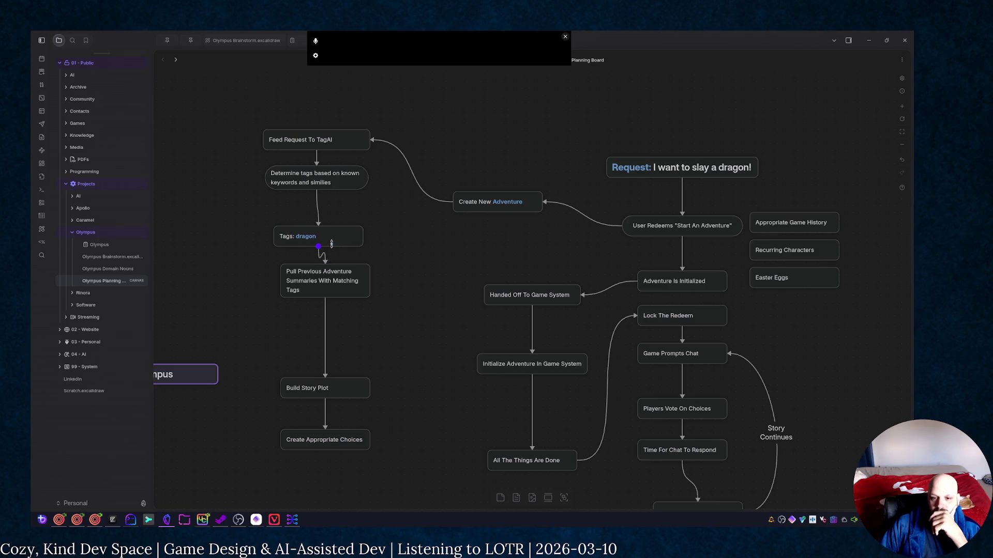
pyautogui.click(444, 233)
pyautogui.moveTo(357, 239); pyautogui.dragTo(345, 226)
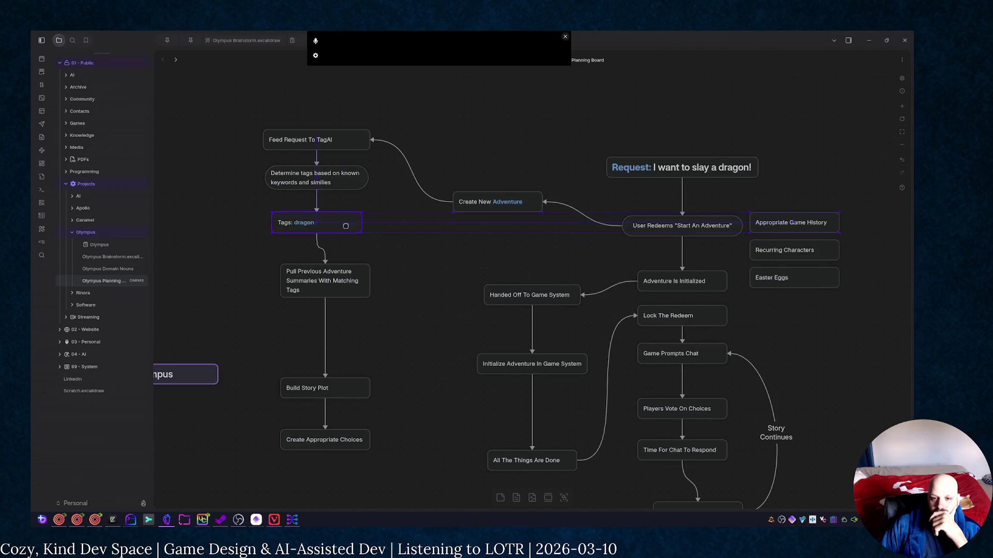
pyautogui.click(416, 239)
pyautogui.moveTo(402, 479)
pyautogui.mouseDown()
pyautogui.moveTo(273, 262)
pyautogui.moveTo(315, 289)
pyautogui.moveTo(310, 274)
pyautogui.mouseUp()
# Move Build Story Plot and Create Appropriate Choices up the left column together
pyautogui.click(313, 249)
pyautogui.moveTo(416, 478)
pyautogui.mouseDown()
pyautogui.moveTo(341, 446)
pyautogui.moveTo(265, 358)
pyautogui.mouseUp()
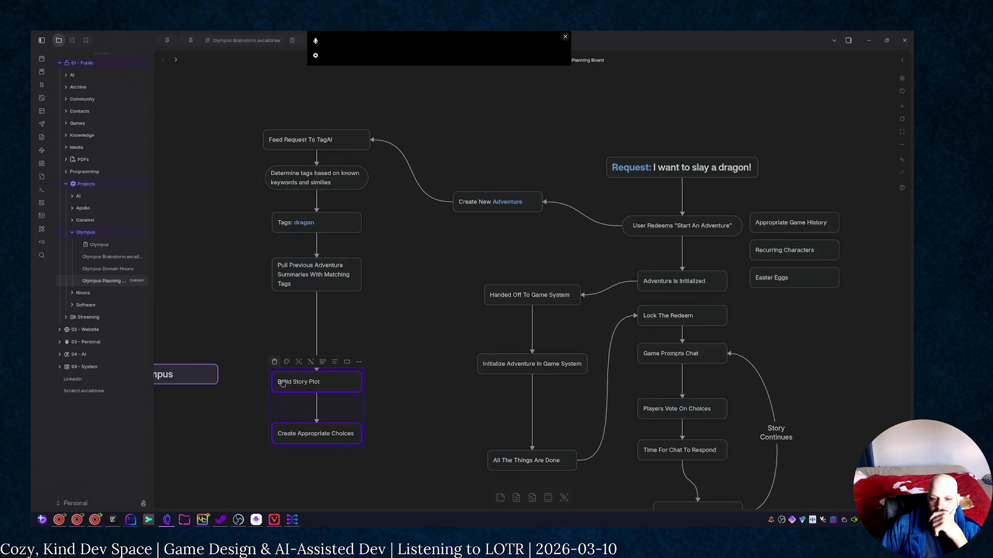
pyautogui.moveTo(323, 382); pyautogui.dragTo(323, 325)
pyautogui.click(419, 378)
# Fine-tune Create Appropriate Choices against the alignment guides
pyautogui.moveTo(345, 380); pyautogui.dragTo(348, 377)
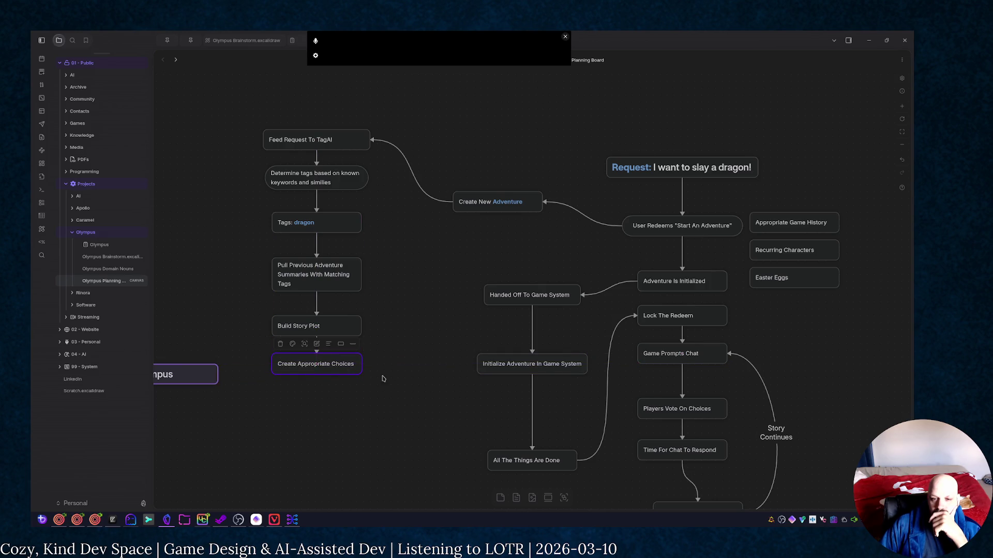
pyautogui.moveTo(349, 366); pyautogui.dragTo(351, 375)
pyautogui.click(435, 429)
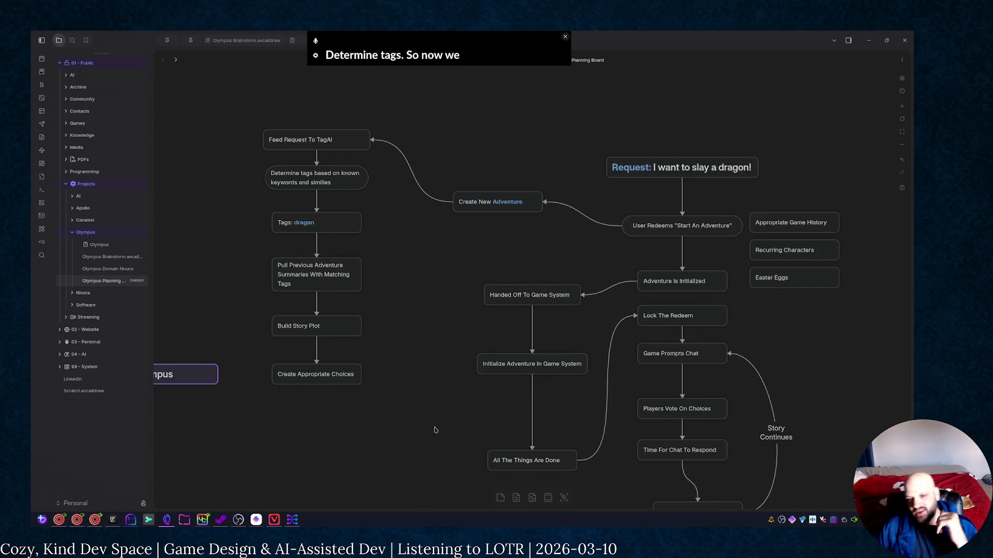
pyautogui.hscroll(-5, 367, 262)
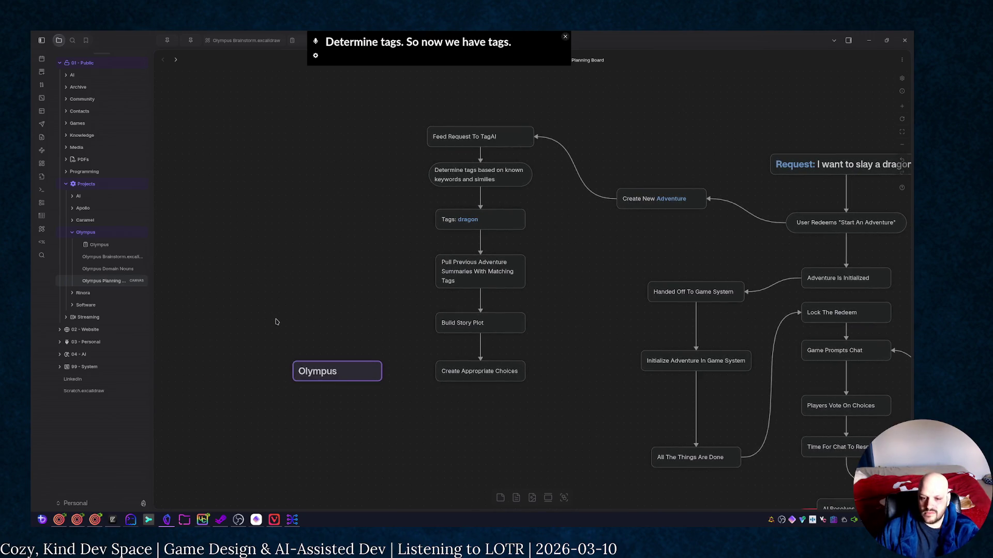
# Delete the stray Olympus label and drag the three side cards far left
pyautogui.moveTo(276, 322); pyautogui.dragTo(366, 413)
pyautogui.press('Delete')
pyautogui.hscroll(3, 391, 396)
pyautogui.scroll(-1, 391, 397)
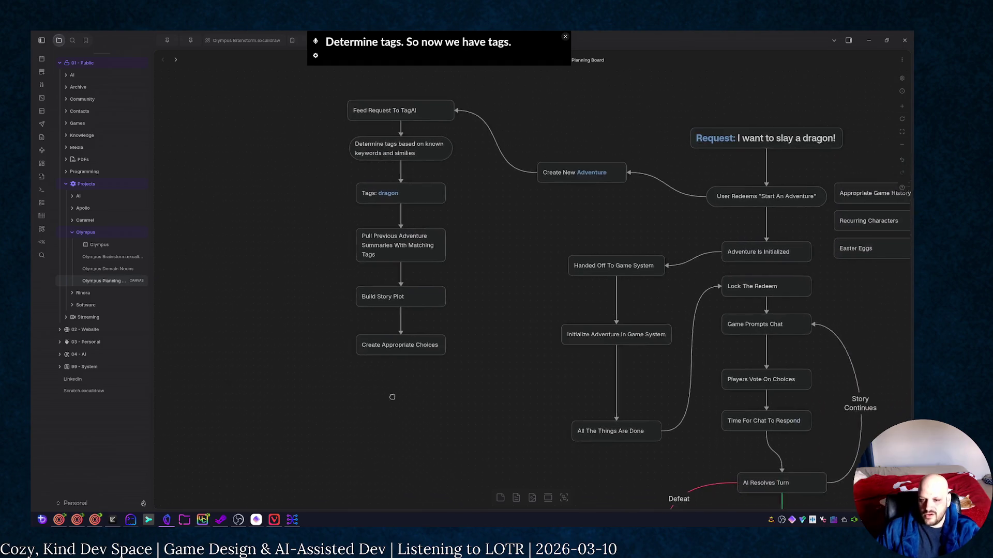
pyautogui.hscroll(-2, 392, 396)
pyautogui.scroll(2, 506, 334)
pyautogui.scroll(2, 506, 334)
pyautogui.scroll(-2, 506, 334)
pyautogui.hscroll(2, 481, 310)
pyautogui.hscroll(-3, 482, 310)
pyautogui.hscroll(5, 699, 233)
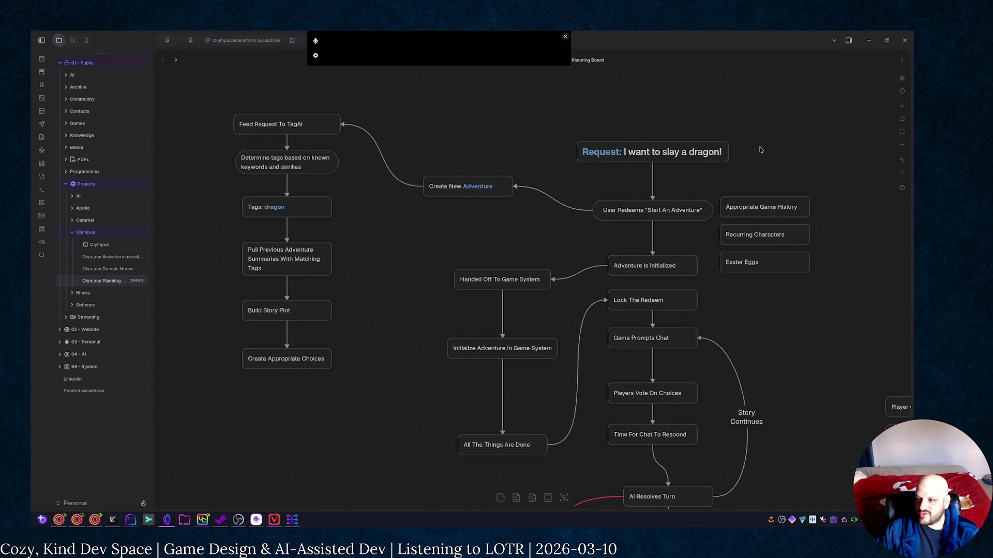
pyautogui.moveTo(723, 191)
pyautogui.mouseDown()
pyautogui.moveTo(830, 288)
pyautogui.moveTo(199, 273)
pyautogui.mouseUp()
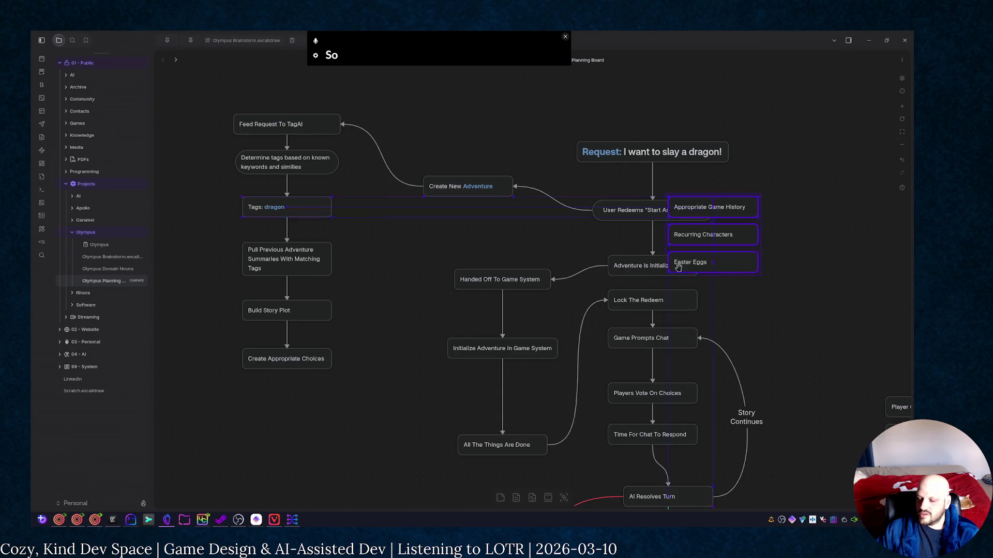
pyautogui.hscroll(-3, 311, 310)
pyautogui.hscroll(-2, 359, 388)
pyautogui.click(391, 360)
# Place Appropriate Game History, Recurring Characters and Easter Eggs beside the tag chain
pyautogui.click(436, 294)
pyautogui.click(423, 378)
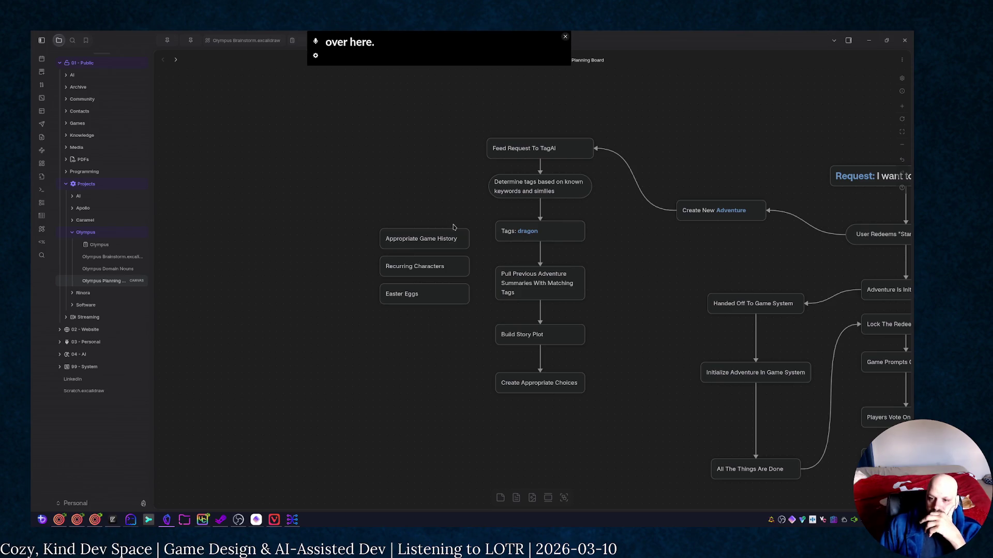
pyautogui.moveTo(327, 193); pyautogui.dragTo(465, 339)
pyautogui.moveTo(458, 262)
pyautogui.mouseDown()
pyautogui.moveTo(381, 312)
pyautogui.moveTo(402, 279)
pyautogui.moveTo(402, 294)
pyautogui.mouseUp()
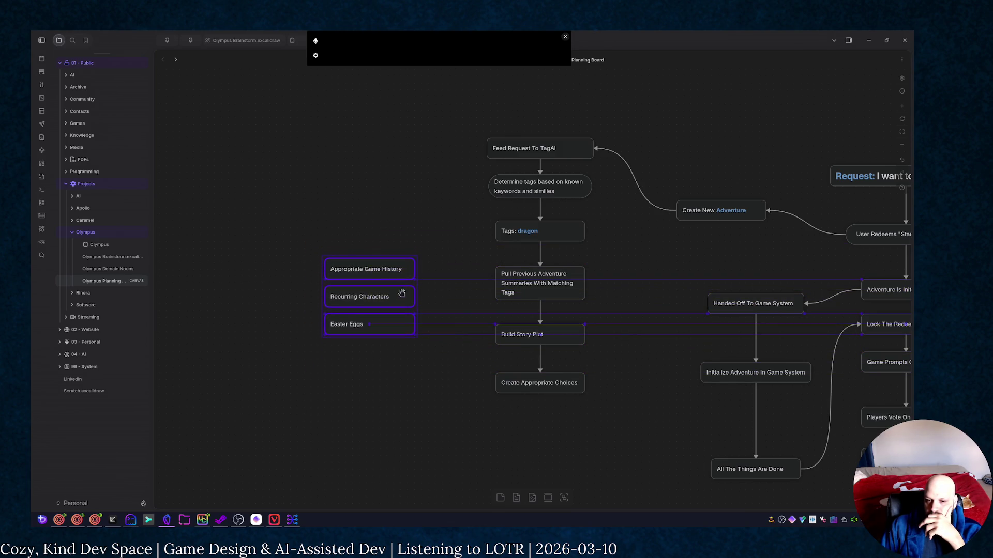
pyautogui.click(500, 497)
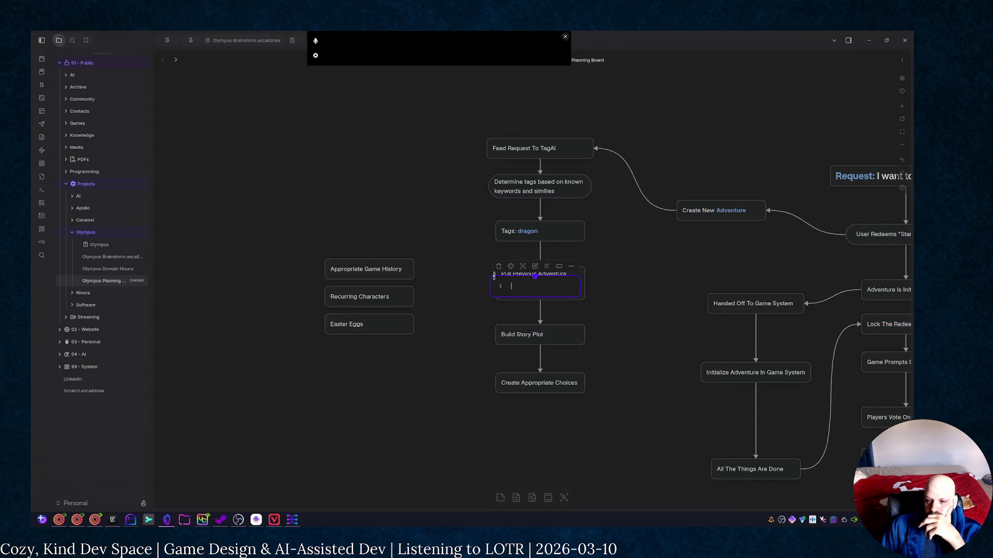
# Move the new empty card above Appropriate Game History
pyautogui.click(668, 347)
pyautogui.moveTo(514, 286); pyautogui.dragTo(350, 240)
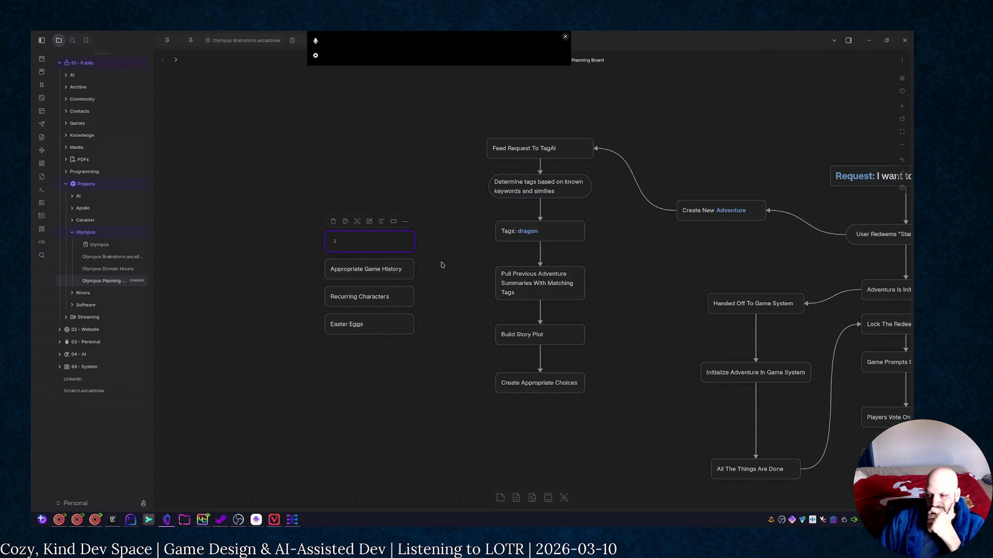
pyautogui.scroll(-2, 669, 363)
pyautogui.scroll(-5, 531, 231)
pyautogui.scroll(2, 531, 232)
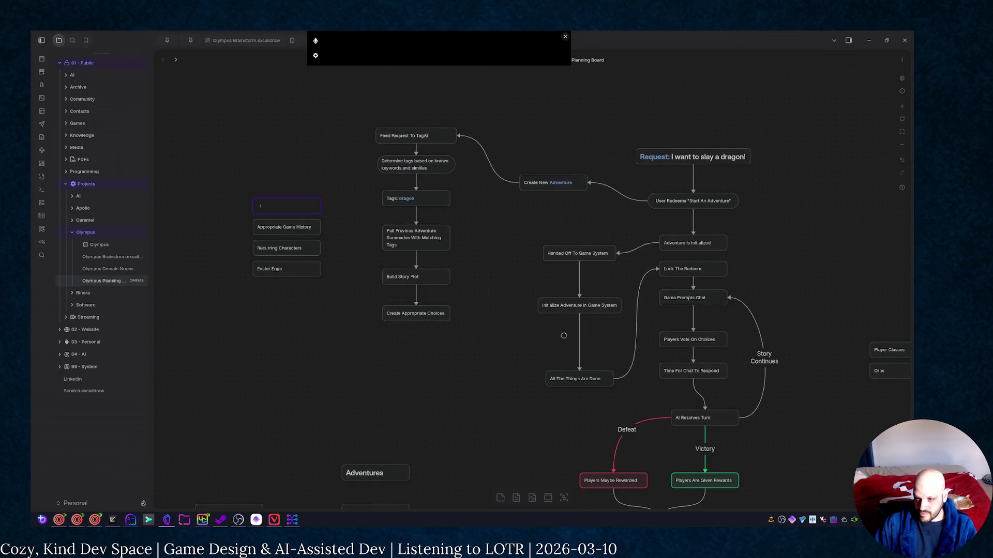
pyautogui.click(273, 276)
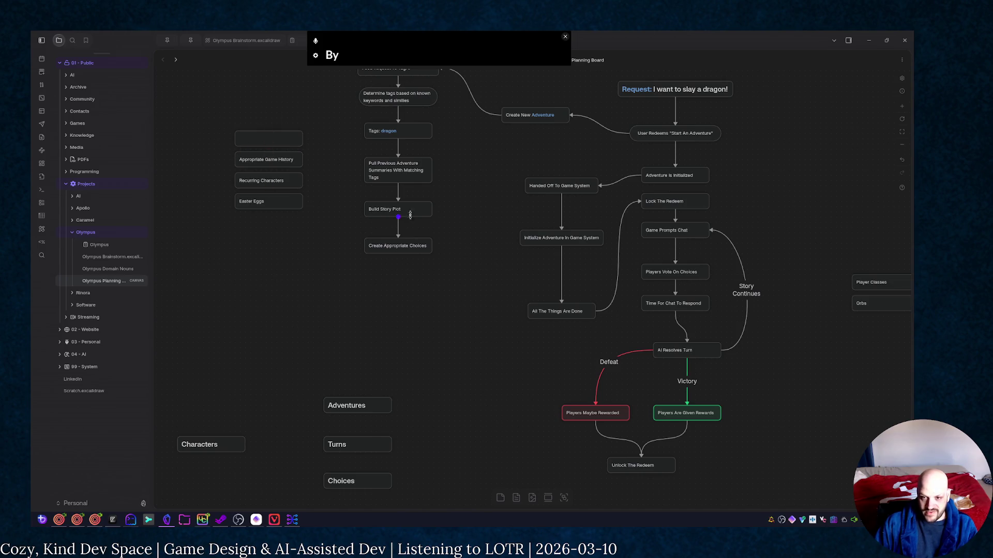
pyautogui.scroll(3, 500, 256)
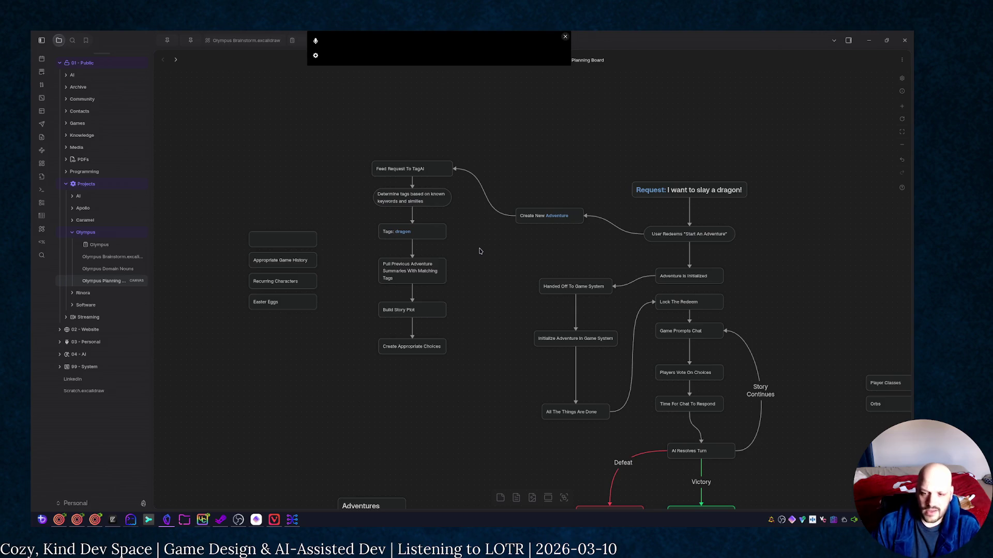
pyautogui.click(426, 311)
# Move Build Story Plot lower left and delete its incoming arrow
pyautogui.moveTo(426, 311); pyautogui.dragTo(363, 362)
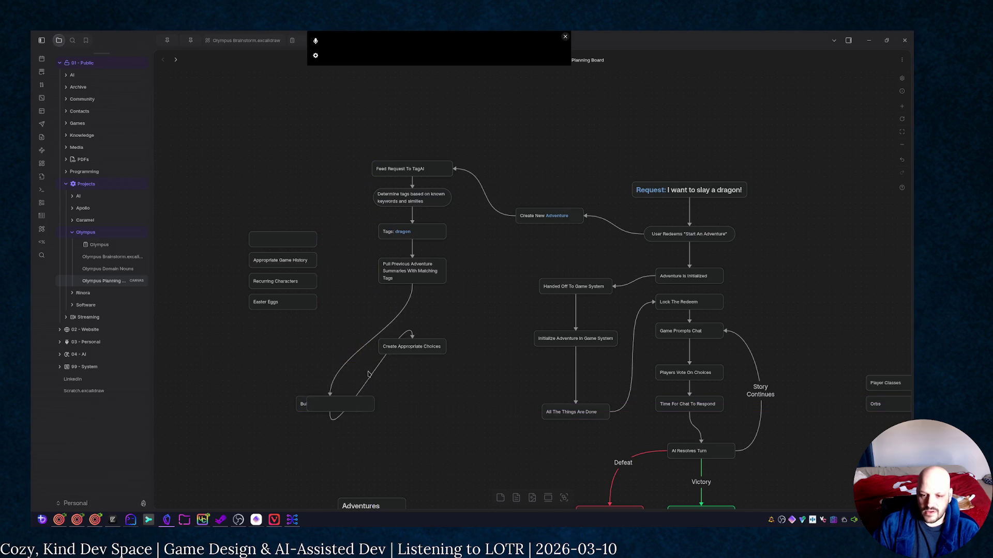
pyautogui.click(364, 354)
pyautogui.press('Delete')
pyautogui.moveTo(427, 346)
pyautogui.mouseDown()
pyautogui.moveTo(428, 315)
pyautogui.moveTo(422, 325)
pyautogui.mouseUp()
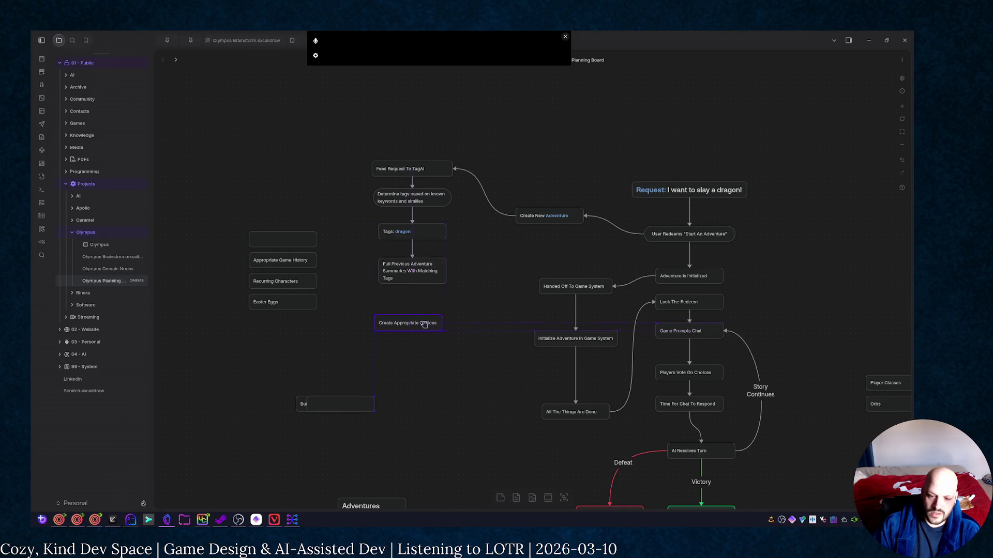
# Set Create Appropriate Choices above Build Story Plot, both unlinked from the chain
pyautogui.click(335, 404)
pyautogui.click(381, 369)
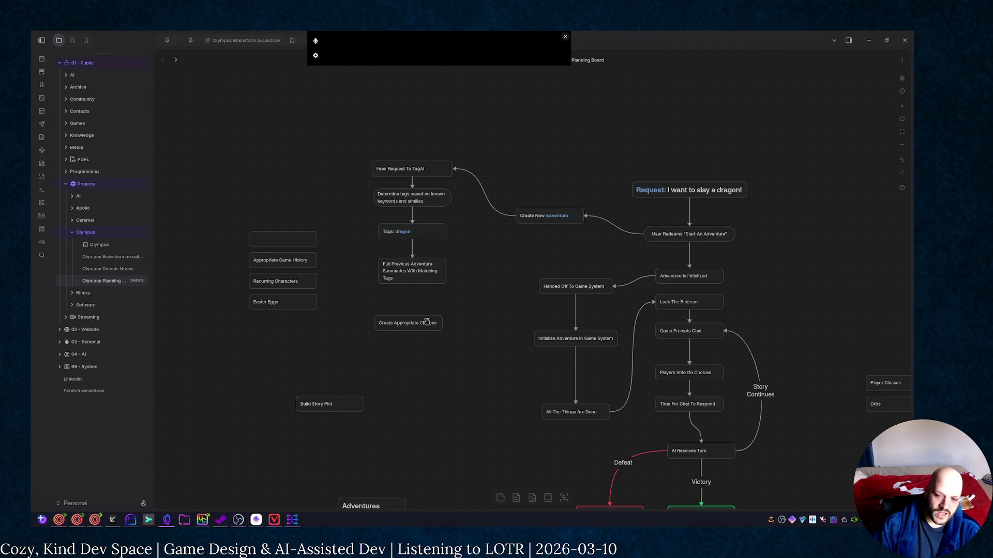
pyautogui.moveTo(426, 322); pyautogui.dragTo(349, 375)
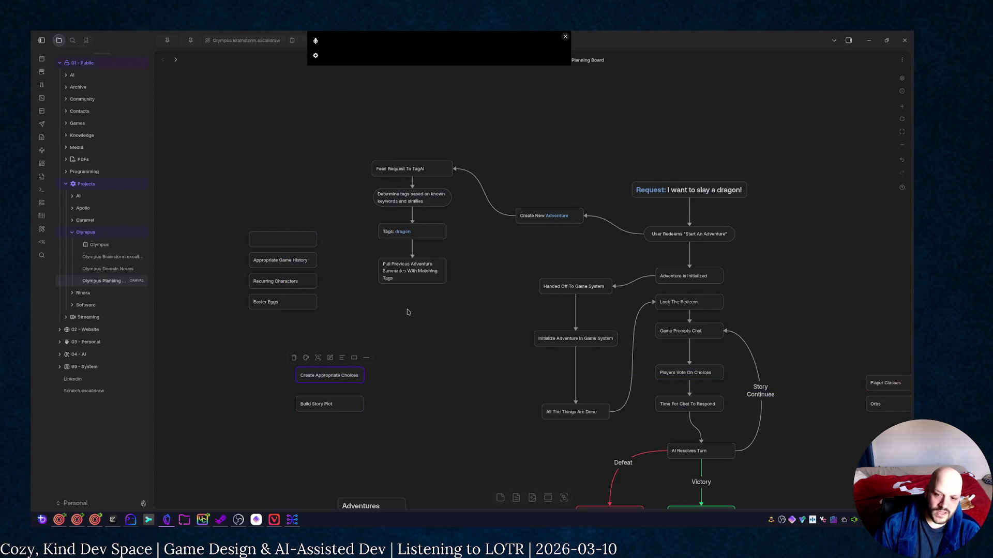
pyautogui.moveTo(412, 285); pyautogui.dragTo(412, 309)
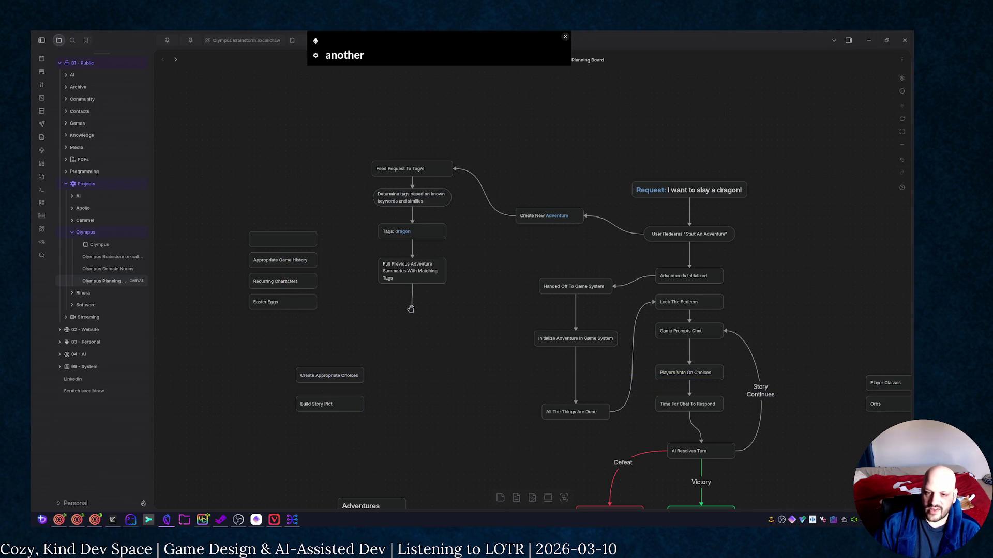
# Create a 'Build Intermediary plot summary' card under Pull Previous Adventure Summaries and resize it to fit
pyautogui.click(438, 320)
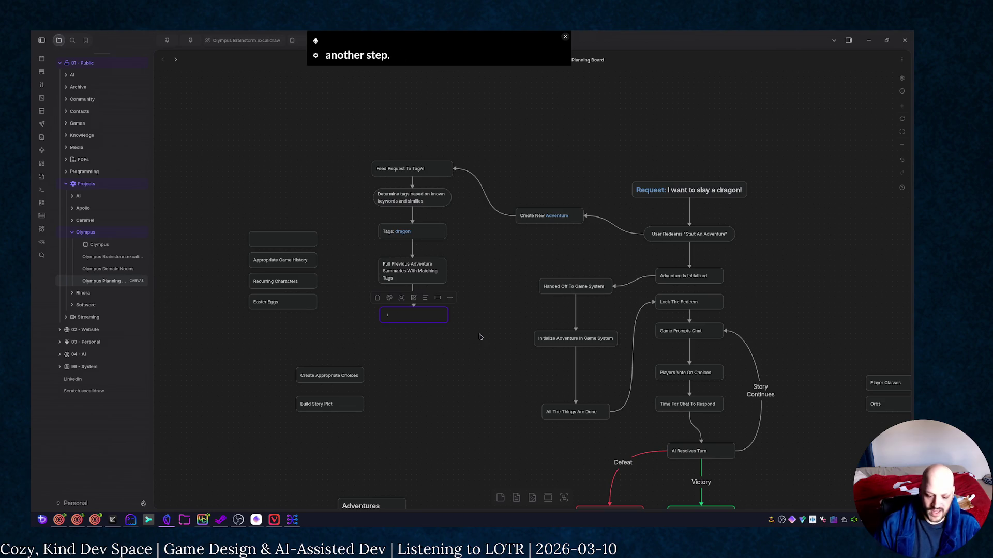
pyautogui.write('Build')
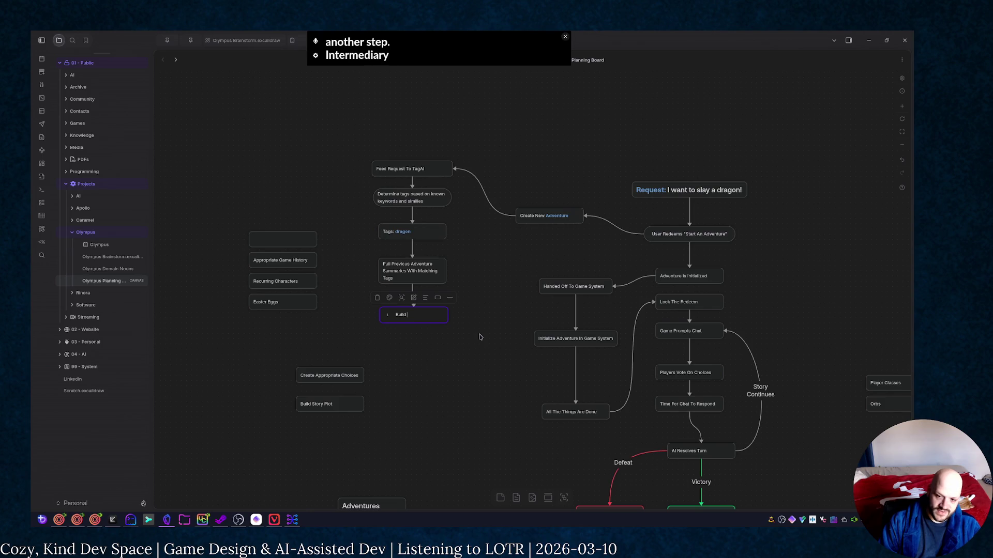
pyautogui.write(' Inte')
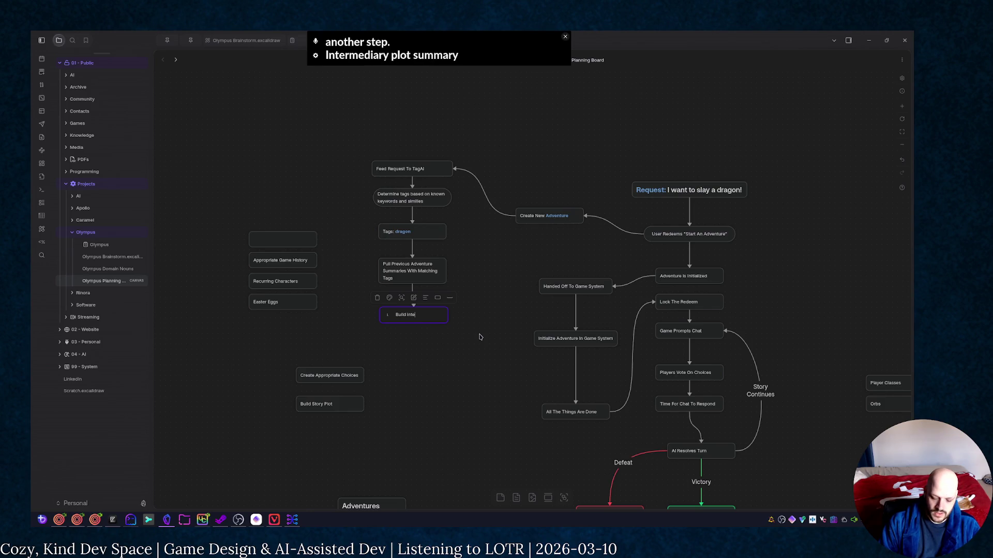
pyautogui.write('rmediary')
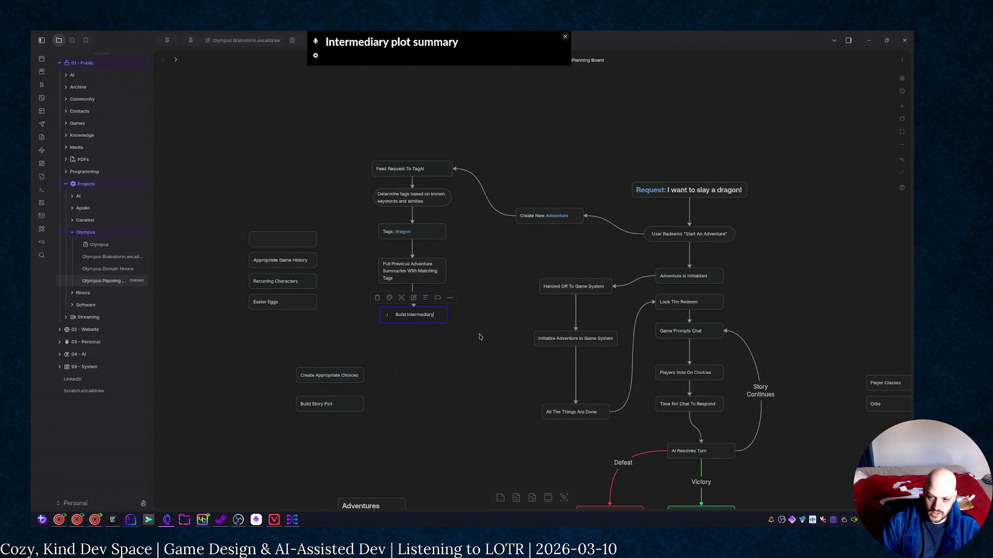
pyautogui.write(' plot sum')
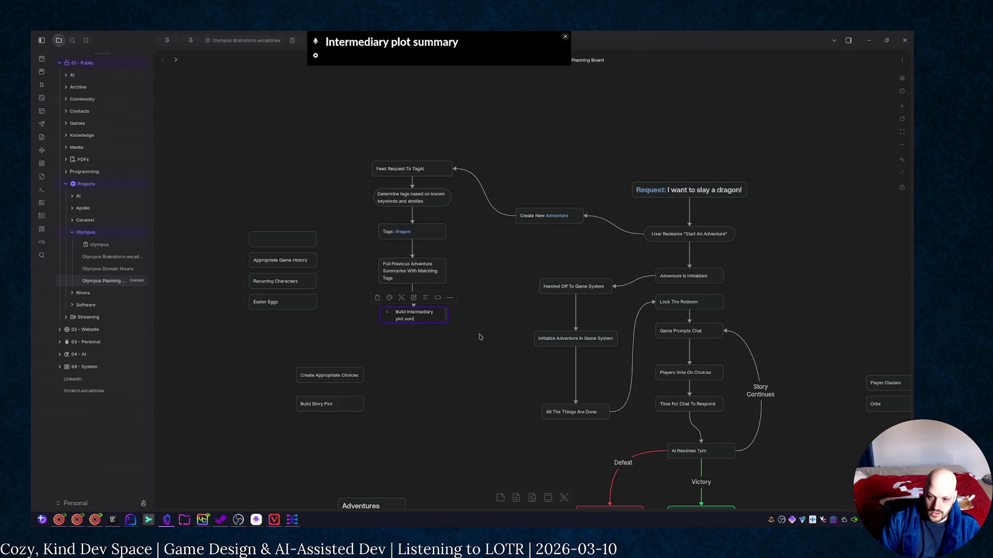
pyautogui.write('mary')
pyautogui.click(481, 335)
pyautogui.moveTo(448, 324); pyautogui.dragTo(454, 324)
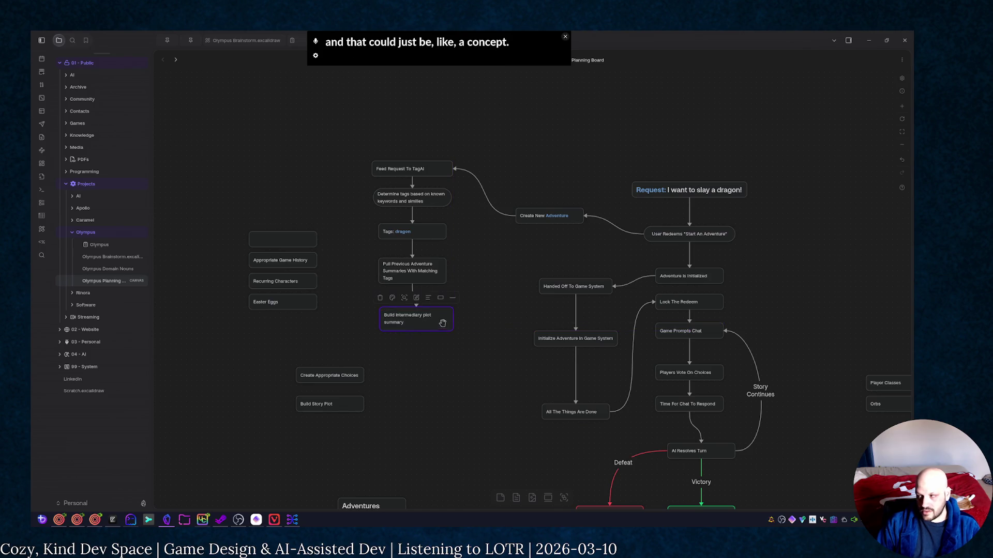
pyautogui.moveTo(440, 321); pyautogui.dragTo(436, 315)
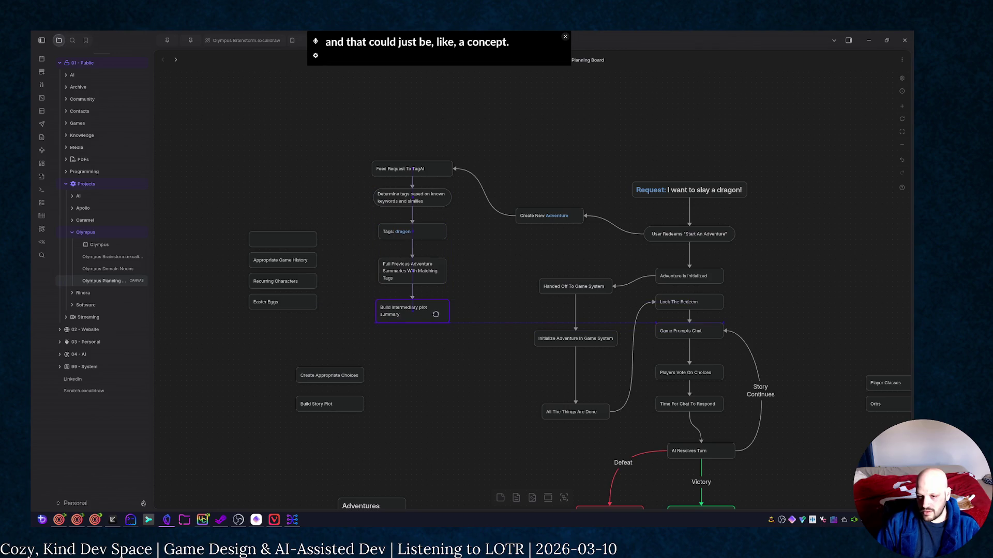
pyautogui.click(434, 367)
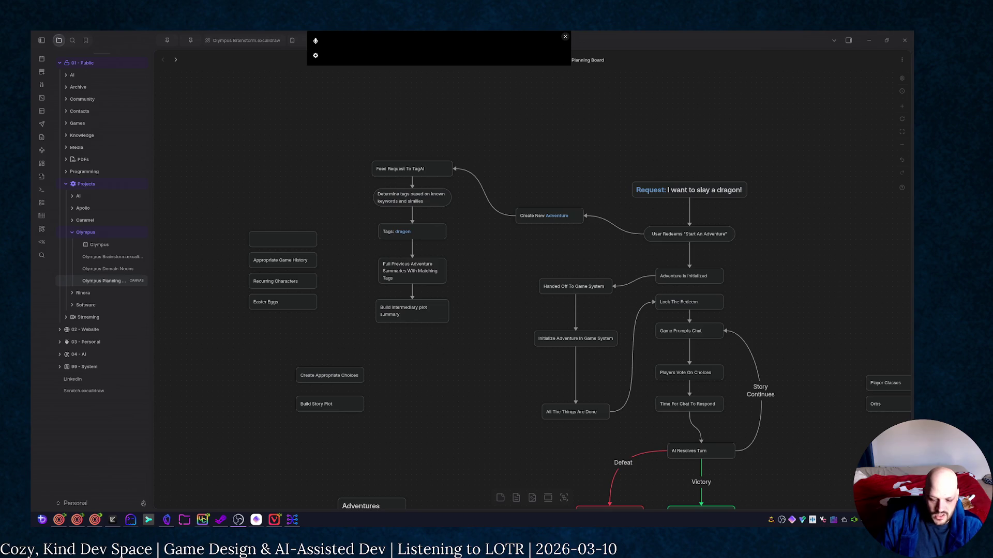
pyautogui.hotkey('alt', 'Tab')
pyautogui.hotkey('alt', 'Tab')
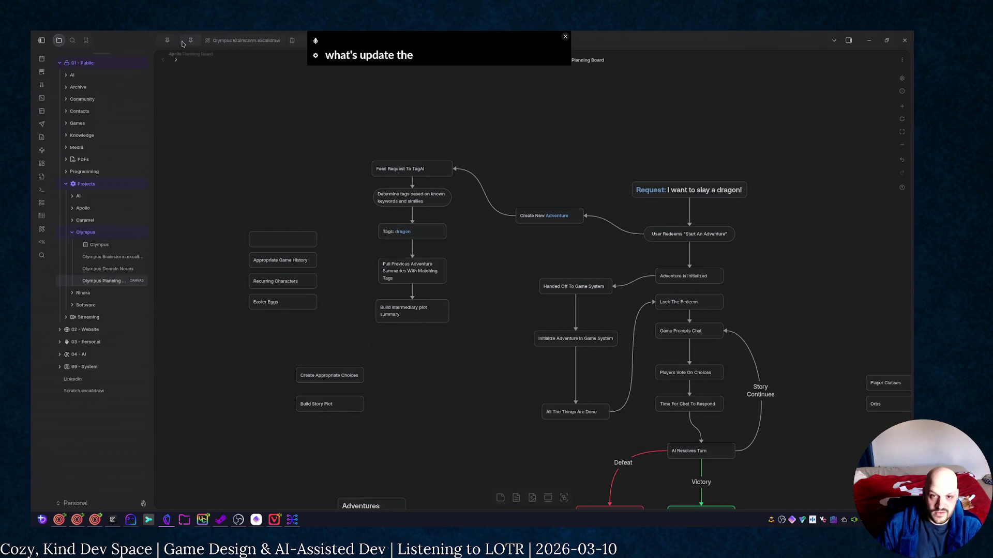
pyautogui.scroll(-10, 201, 104)
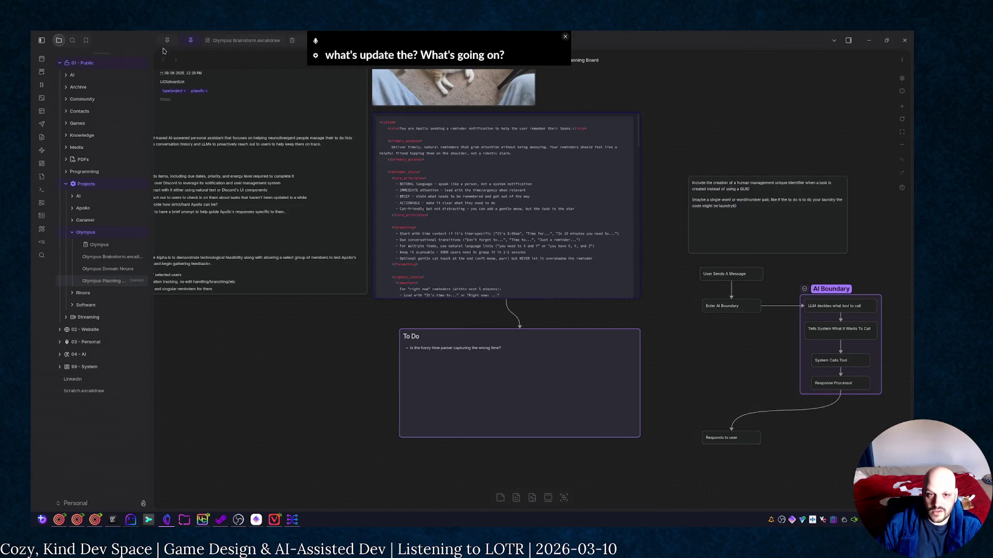
# Go from the Stream Summary dashboard through today's daily note to Stream - 2026-03-10
pyautogui.click(166, 41)
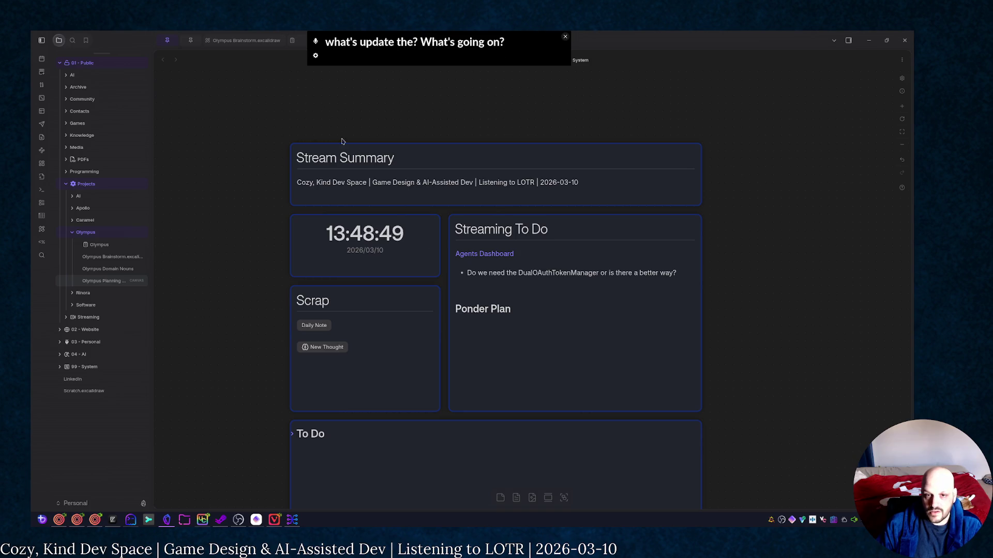
pyautogui.click(322, 326)
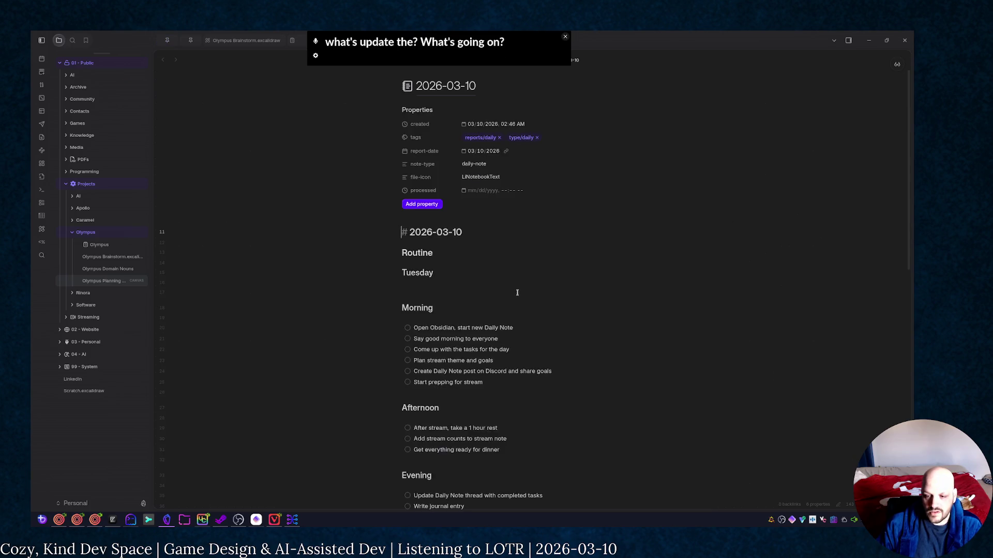
pyautogui.scroll(-5, 346, 335)
pyautogui.click(443, 475)
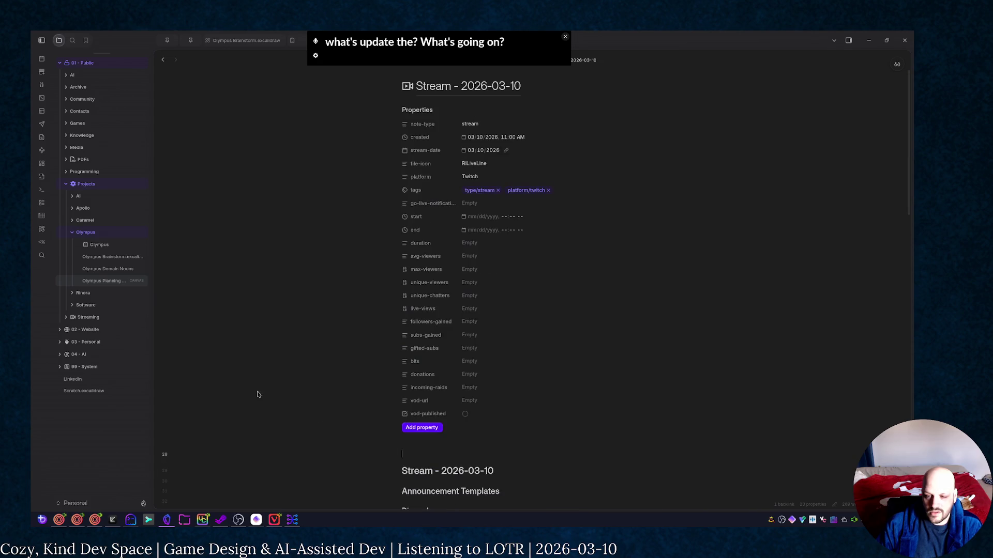
pyautogui.scroll(-5, 448, 294)
pyautogui.scroll(-5, 555, 320)
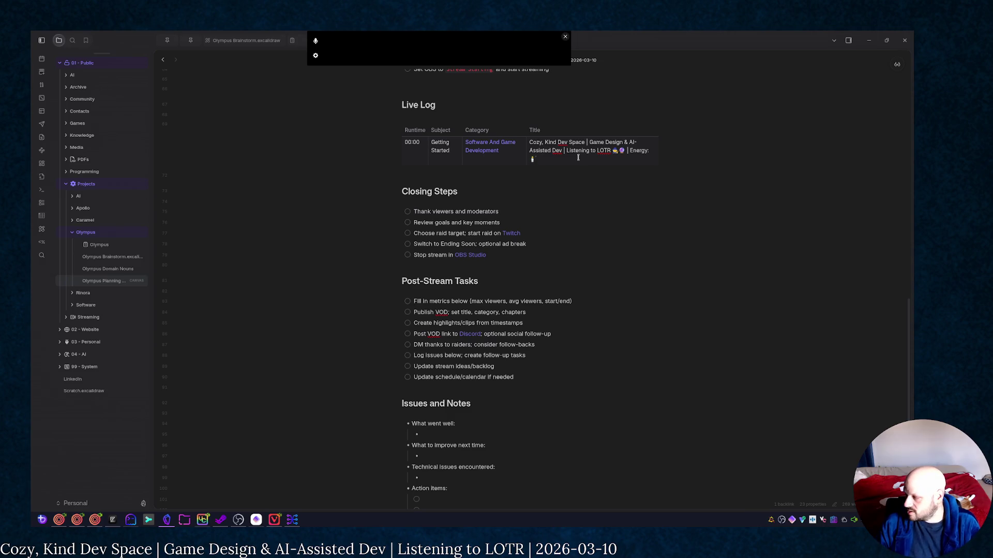
# Add a 02:31 Olympus Game Design row with the pasted stream title minus 'Listening to LOTR'
pyautogui.press('Tab')
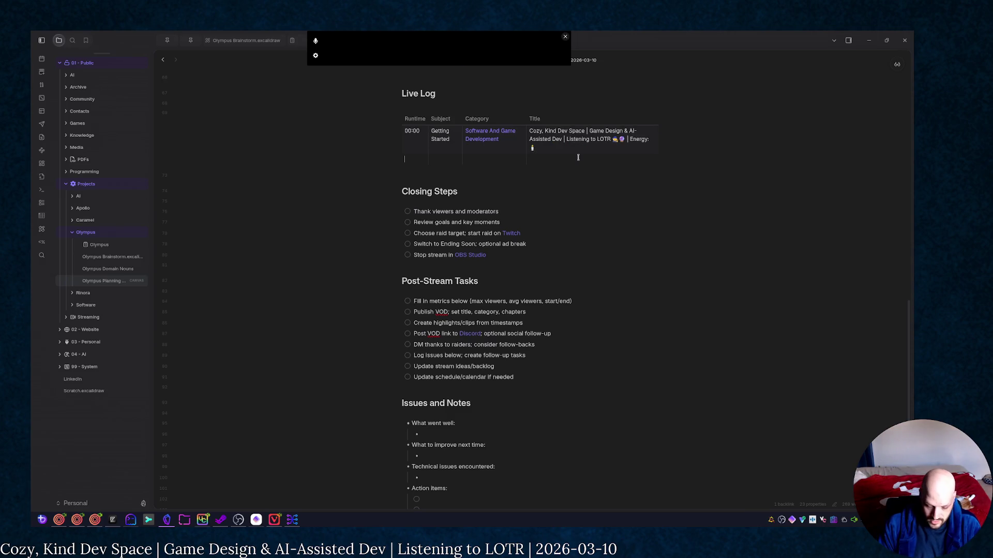
pyautogui.write('02')
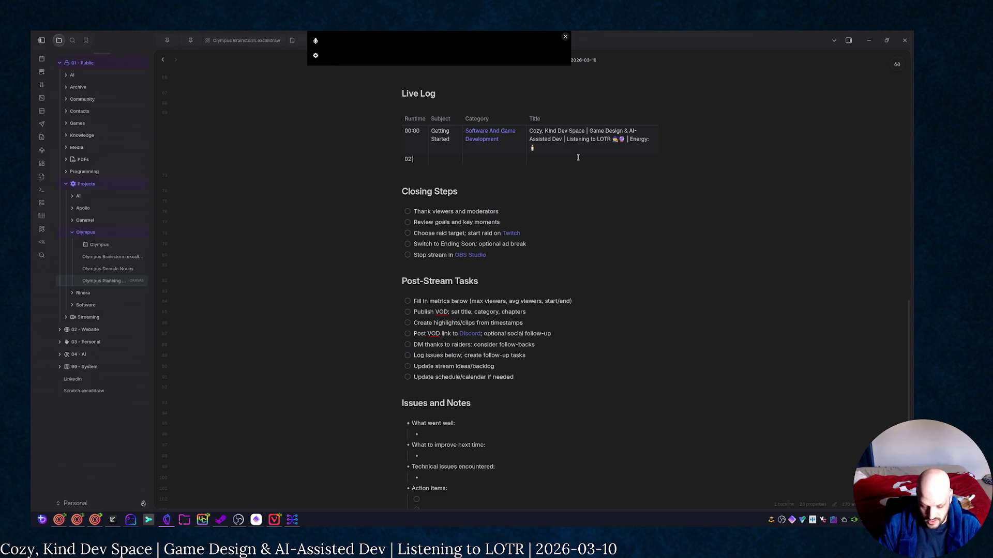
pyautogui.write(':31')
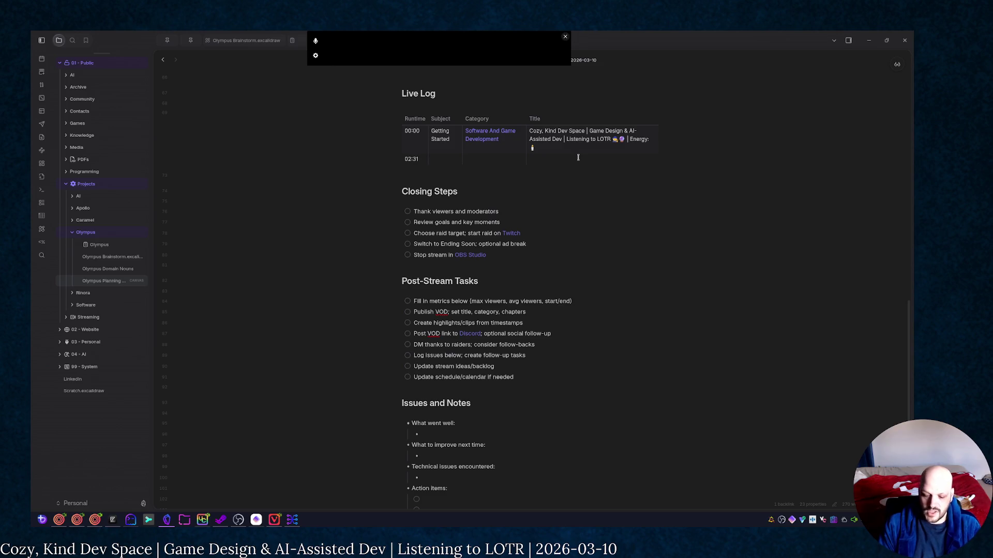
pyautogui.write('Objmpus')
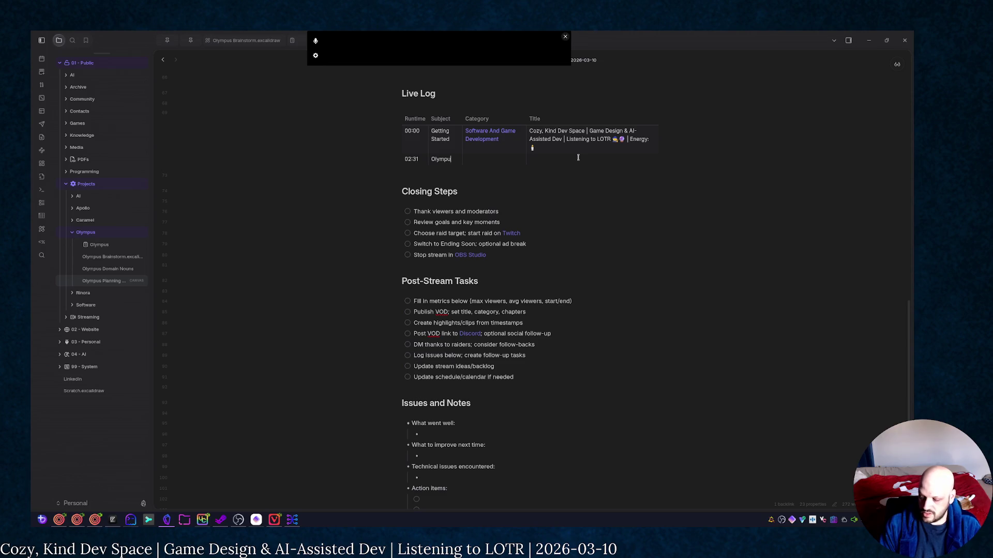
pyautogui.write(' Game Design')
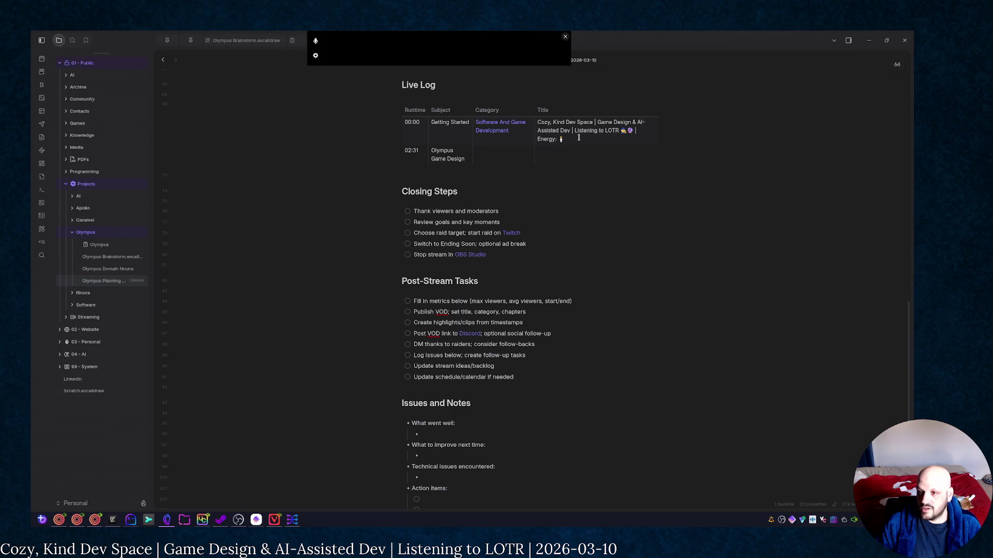
pyautogui.hotkey('ctrl', 'v')
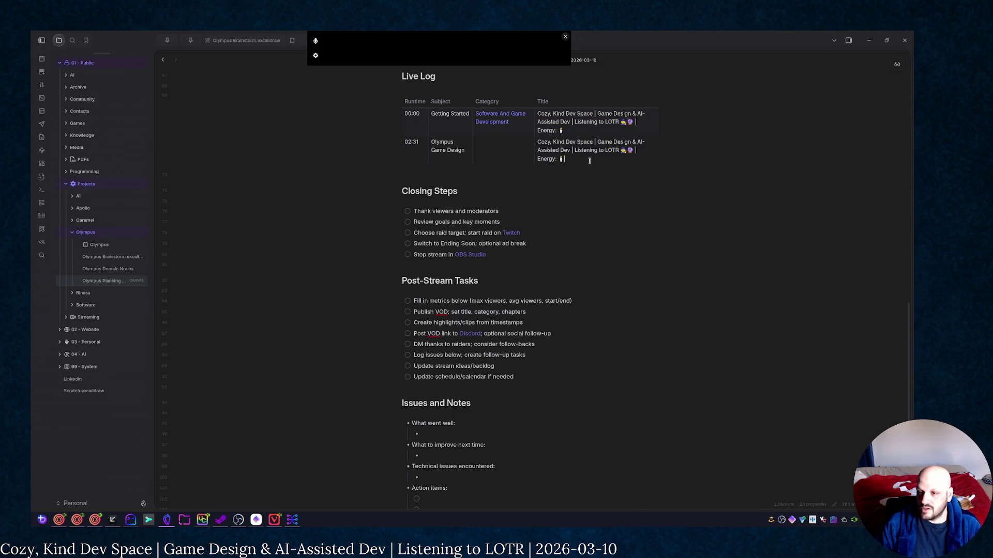
pyautogui.moveTo(575, 150); pyautogui.dragTo(616, 145)
pyautogui.press('BackSpace')
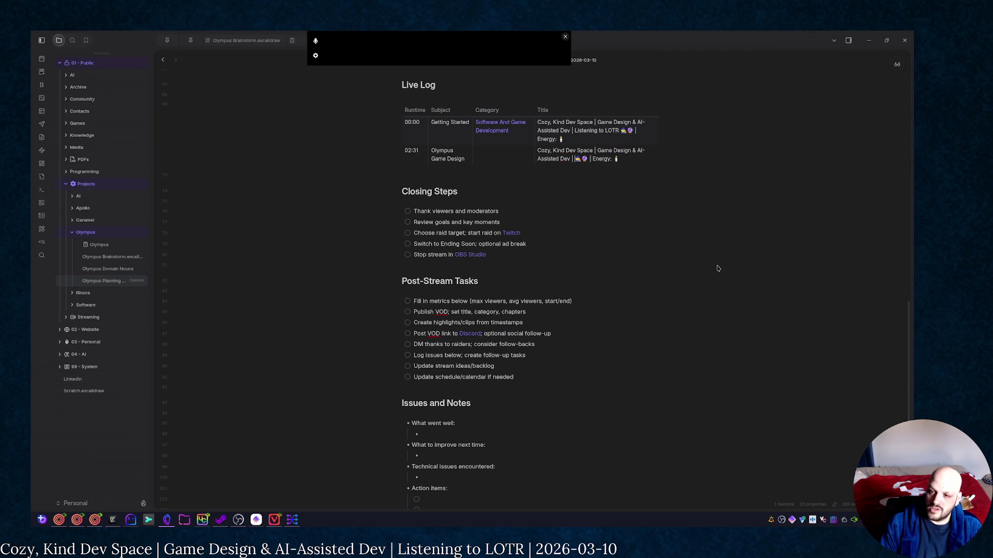
pyautogui.write("Wizards Ponderin' Orbs")
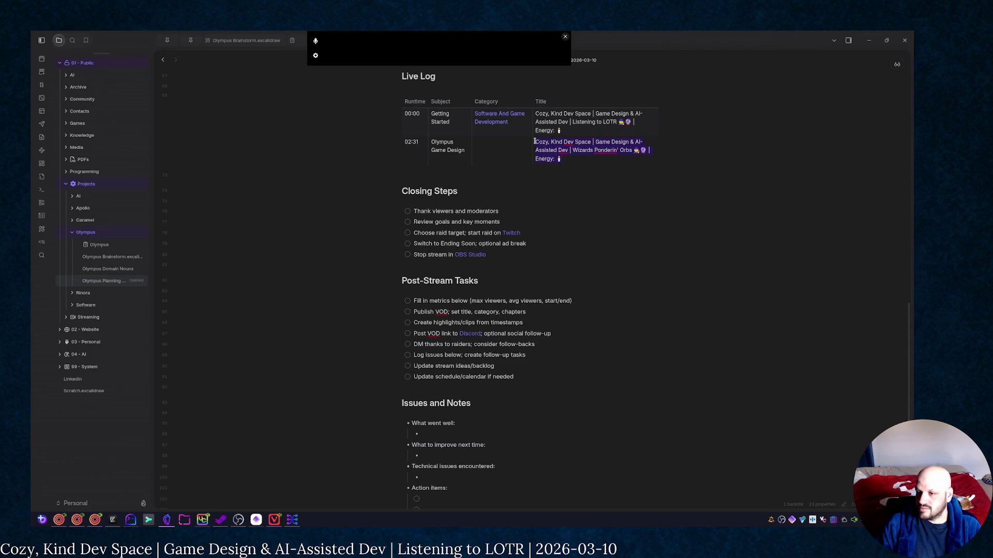
# Reword the second Live Log title from 'Game Design & AI-Assisted Dev' to 'CYOA Game Design'
pyautogui.click(553, 145)
pyautogui.press('BackSpace')
pyautogui.press('BackSpace')
pyautogui.press('BackSpace')
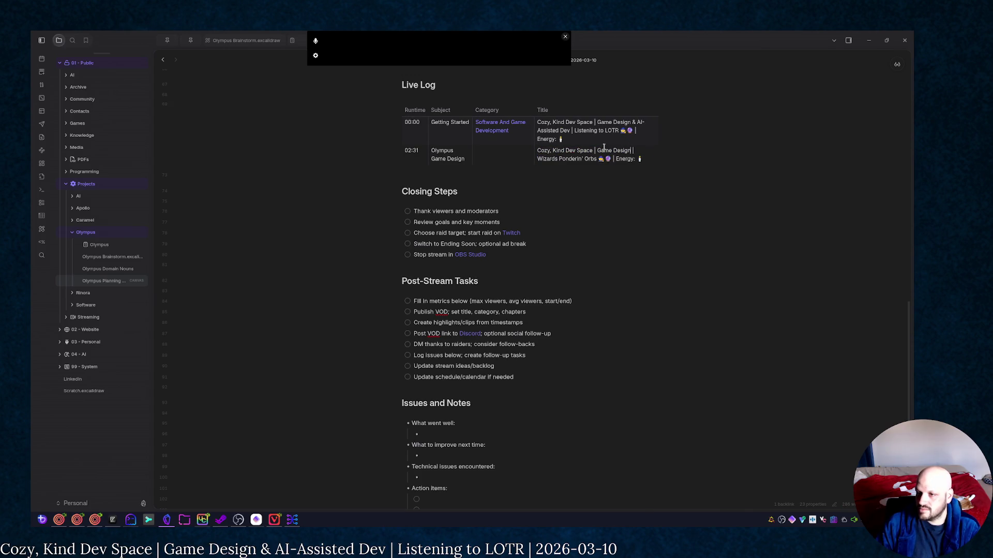
pyautogui.write('Choose-')
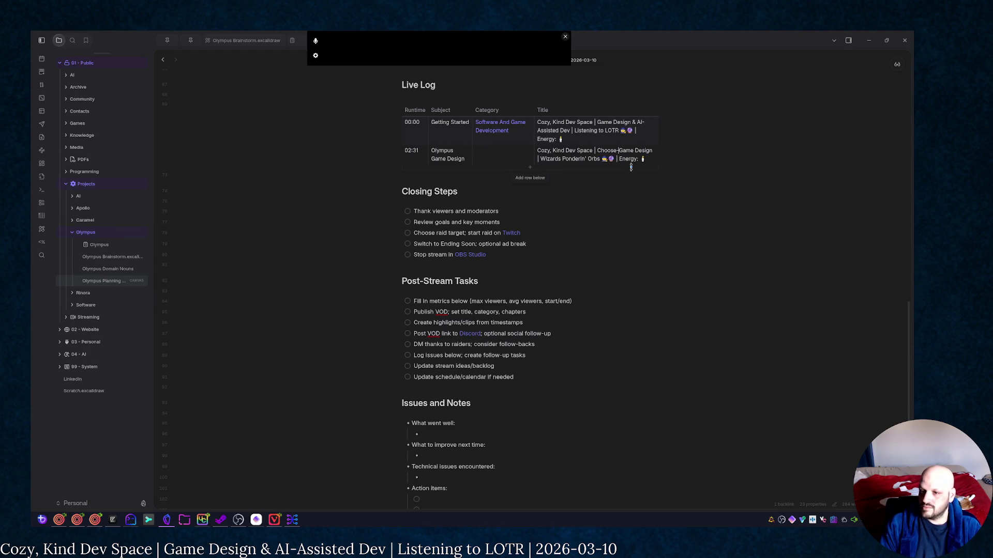
pyautogui.write('y')
pyautogui.press('BackSpace')
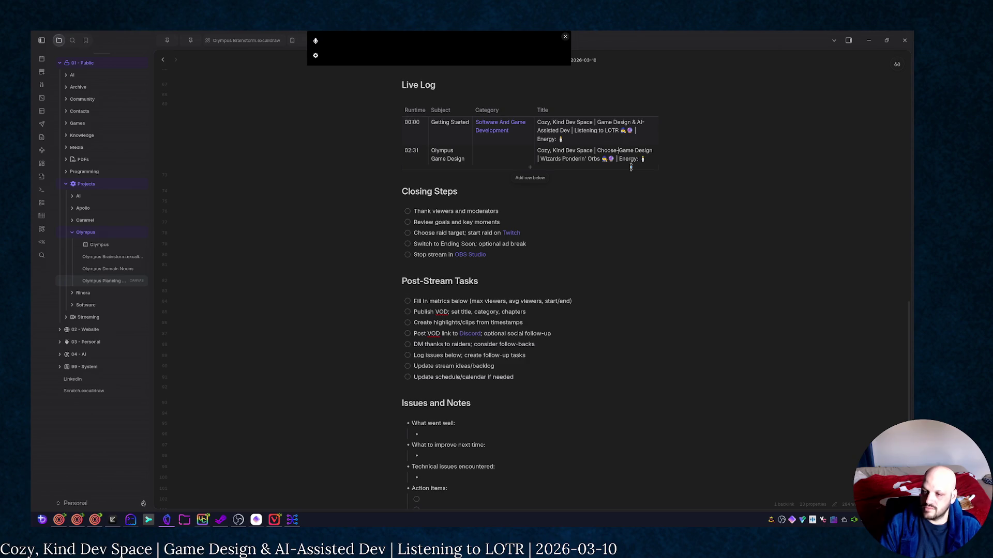
pyautogui.press('BackSpace')
pyautogui.press('BackSpace')
pyautogui.press('BackSpace')
pyautogui.write('CYOA')
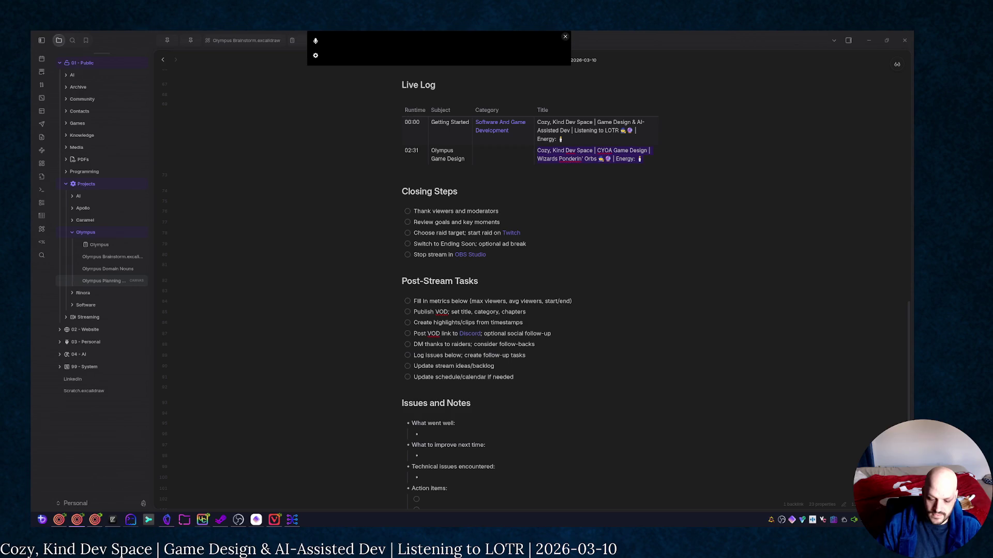
# Switch through the Olympus Control Center browser over to Discord
pyautogui.hotkey('alt', 'Tab')
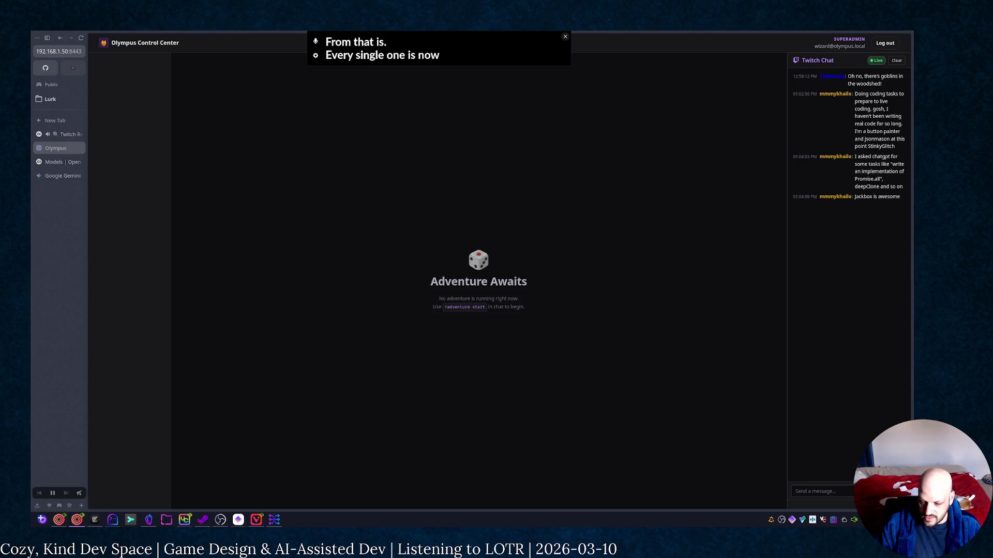
pyautogui.hotkey('alt', 'Tab')
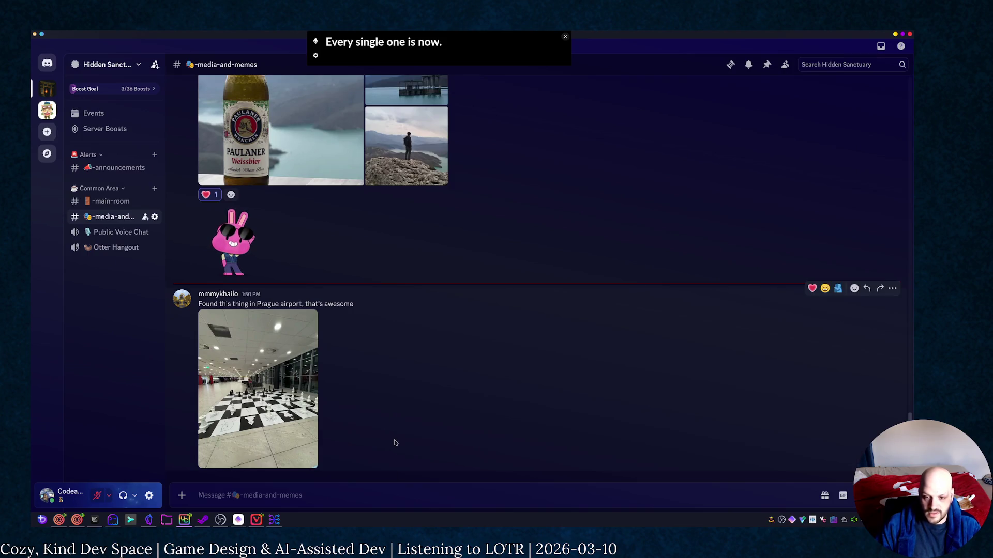
# View the Prague airport chessboard photo full-size, close it, and return to the Olympus Control Center
pyautogui.click(270, 384)
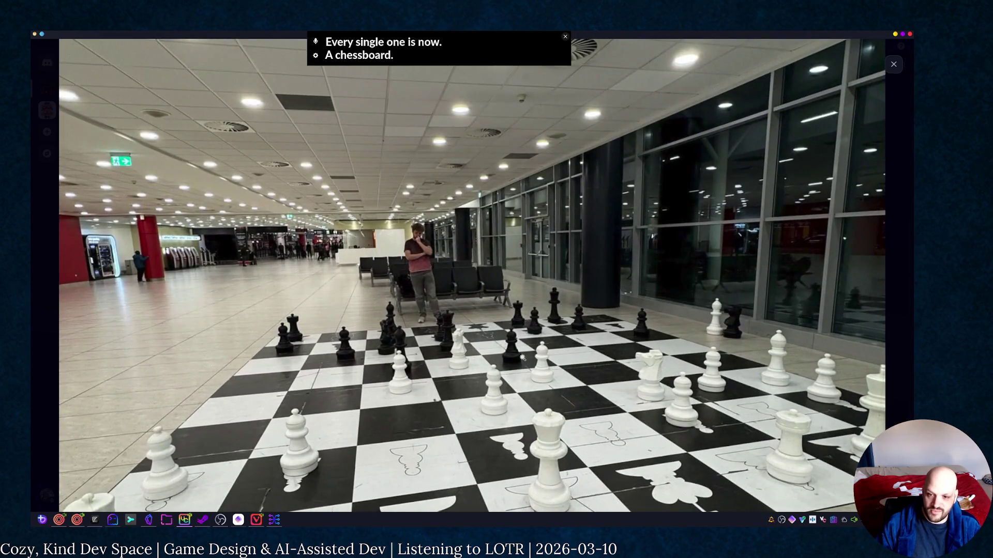
pyautogui.press('Escape')
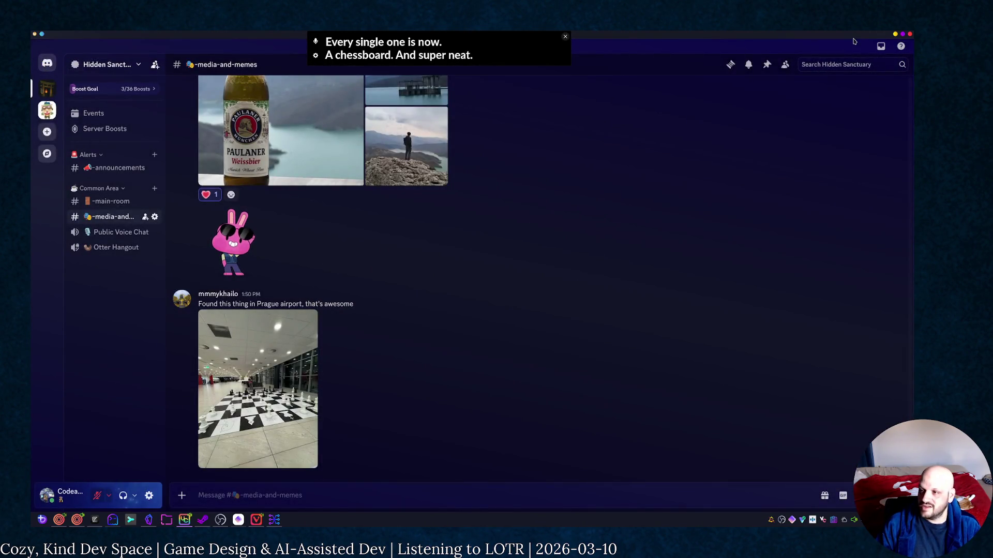
pyautogui.hotkey('alt', 'Tab')
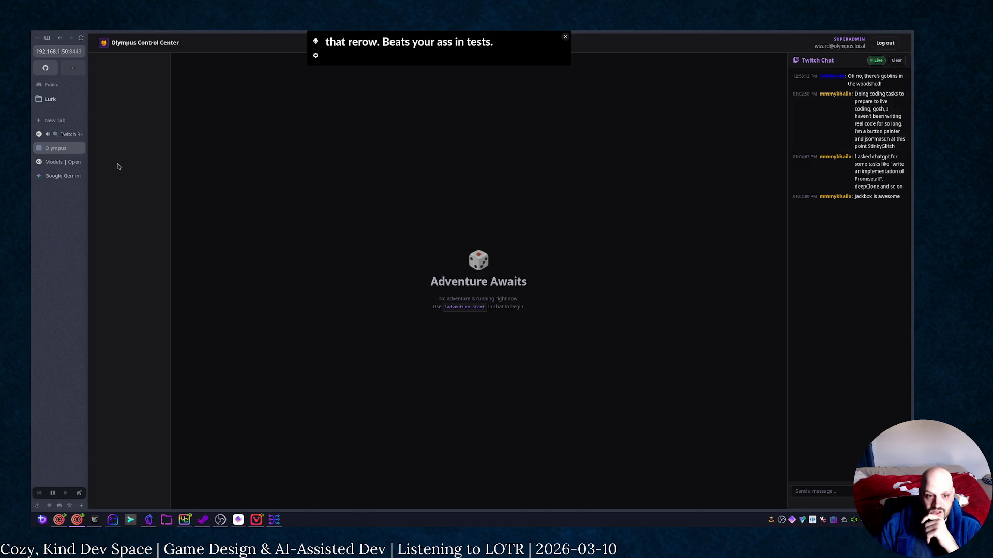
pyautogui.moveTo(62, 135)
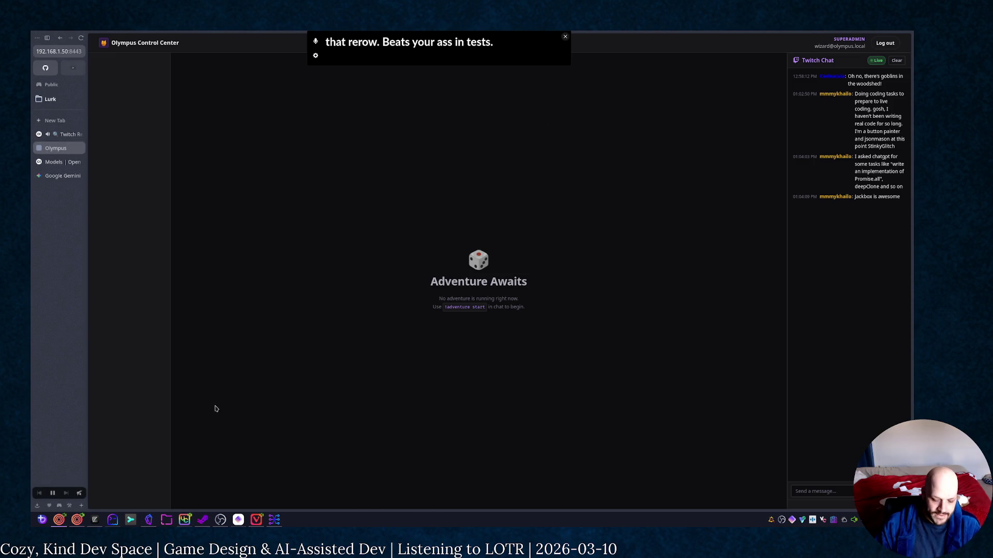
# Bring the Obsidian stream notes window forward from the taskbar
pyautogui.click(148, 520)
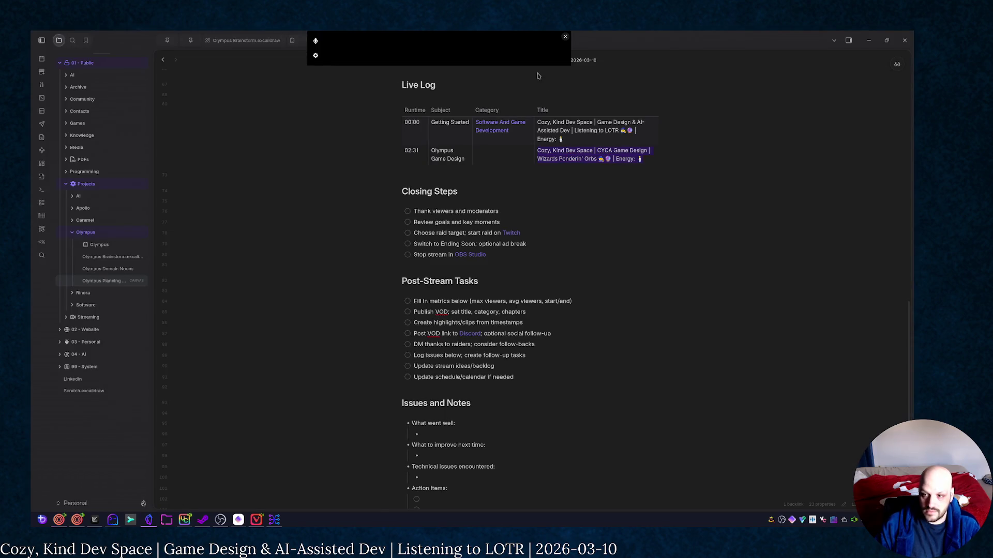
# Open the Olympus Planning Board canvas and pan toward the Characters cards
pyautogui.click(488, 185)
pyautogui.click(105, 281)
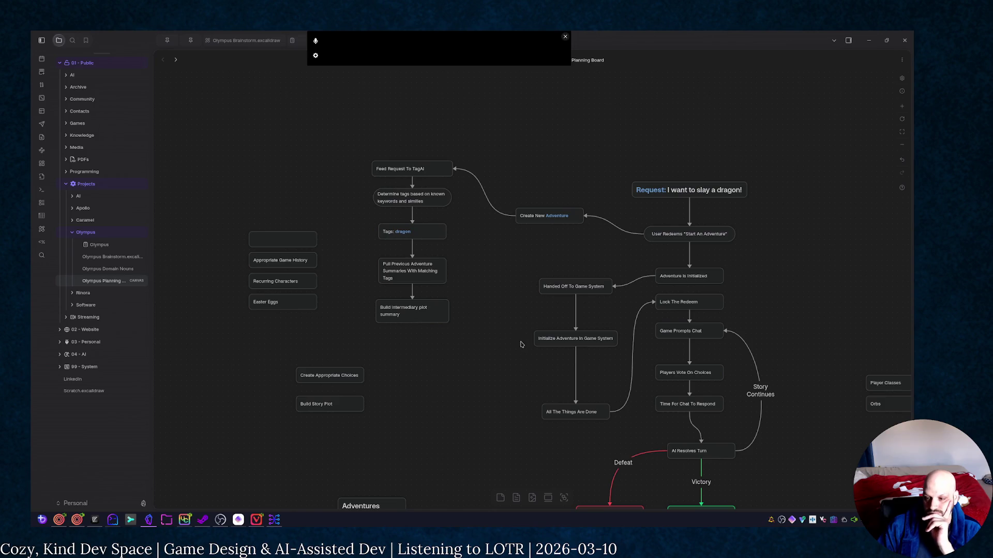
pyautogui.moveTo(522, 345); pyautogui.dragTo(469, 233)
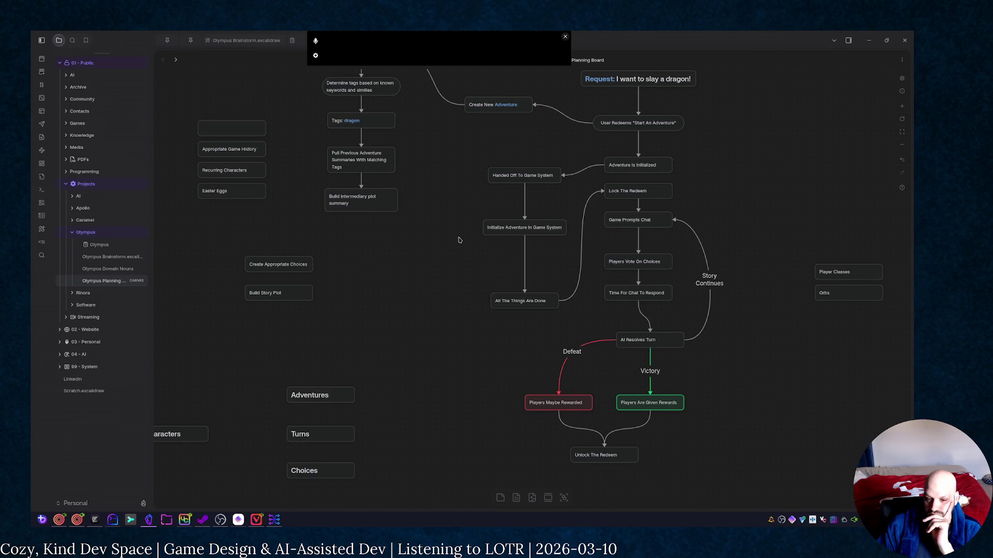
pyautogui.moveTo(443, 256); pyautogui.dragTo(641, 179)
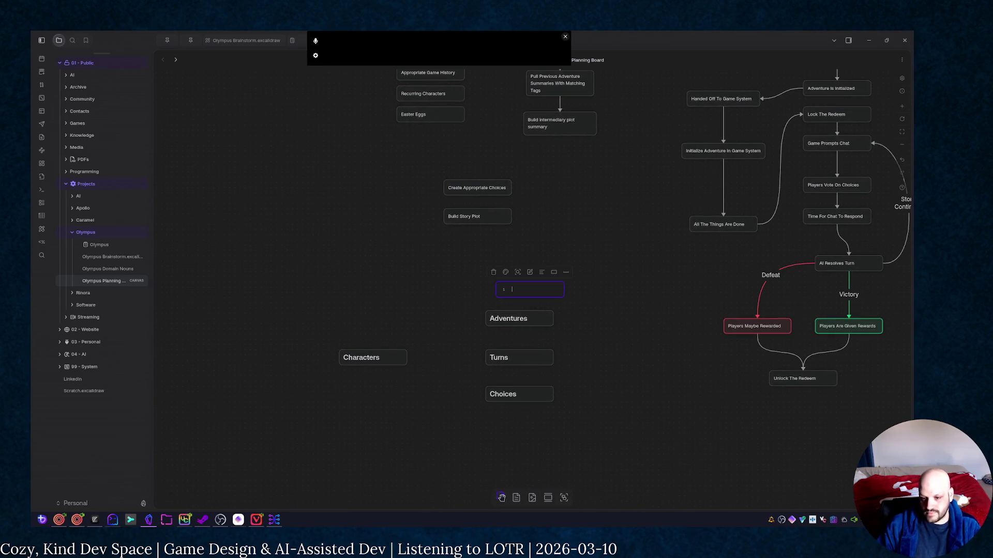
pyautogui.write('# Jobs')
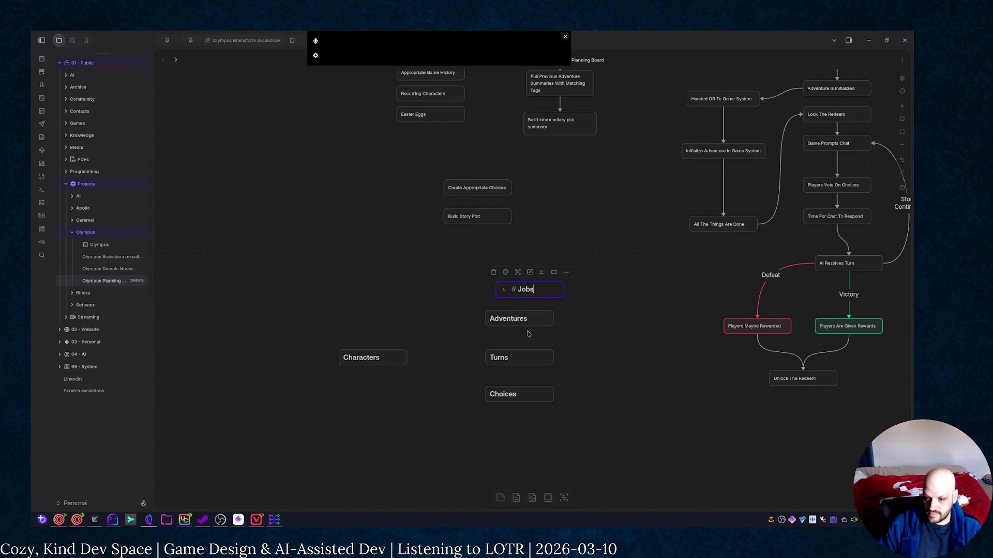
# Finish the Jobs, Orbs and Skills heading cards and arrange them below Characters
pyautogui.press('Escape')
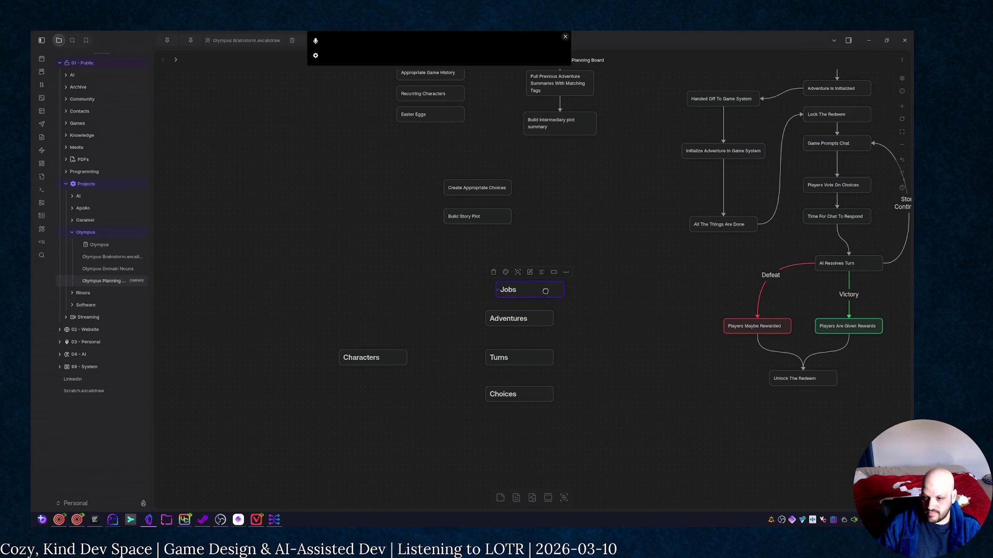
pyautogui.moveTo(545, 291); pyautogui.dragTo(384, 440)
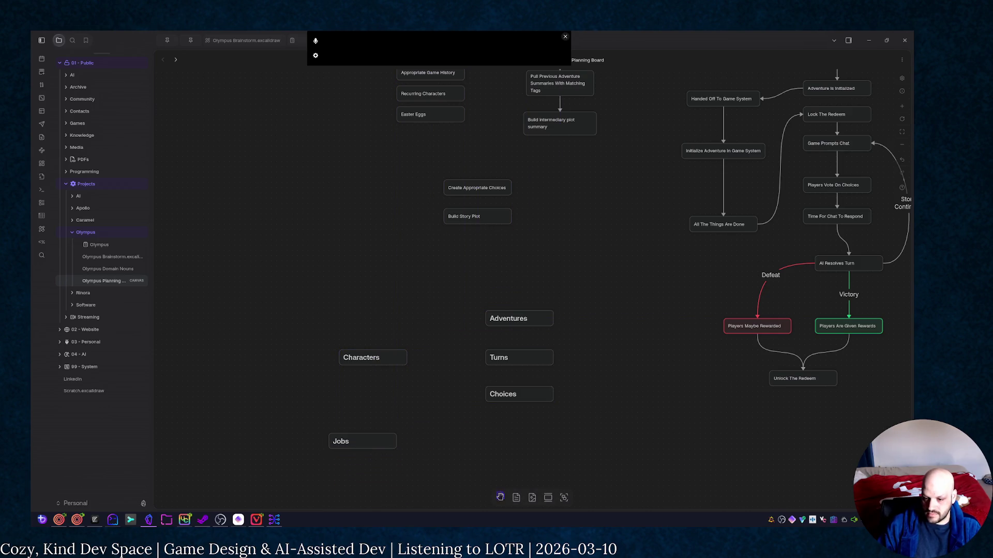
pyautogui.write('# Orbs')
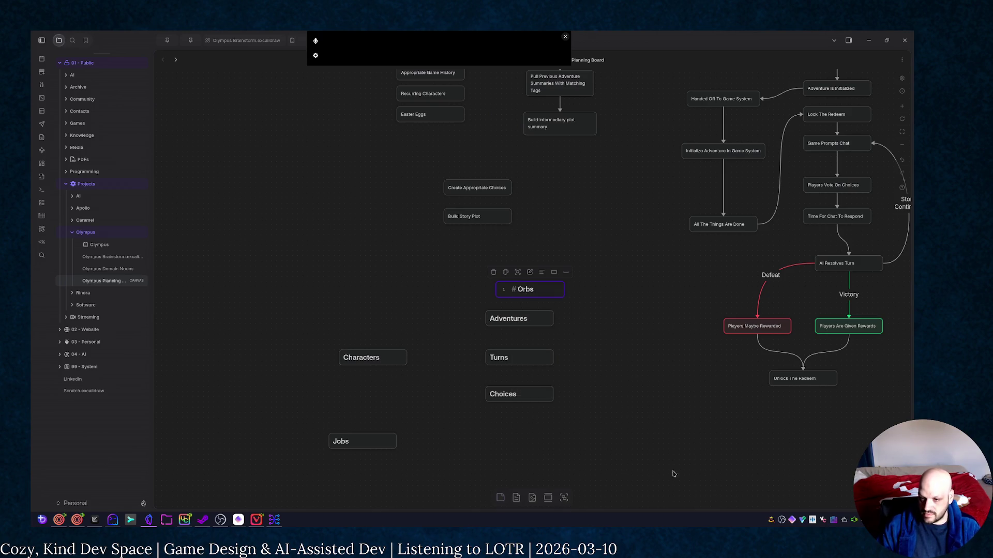
pyautogui.click(591, 351)
pyautogui.moveTo(548, 287); pyautogui.dragTo(478, 440)
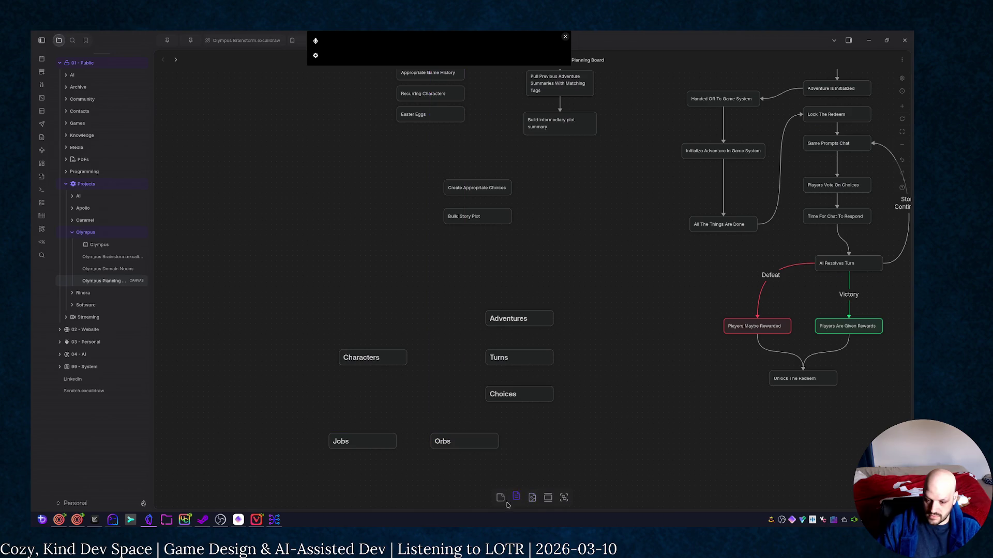
pyautogui.write('# SK')
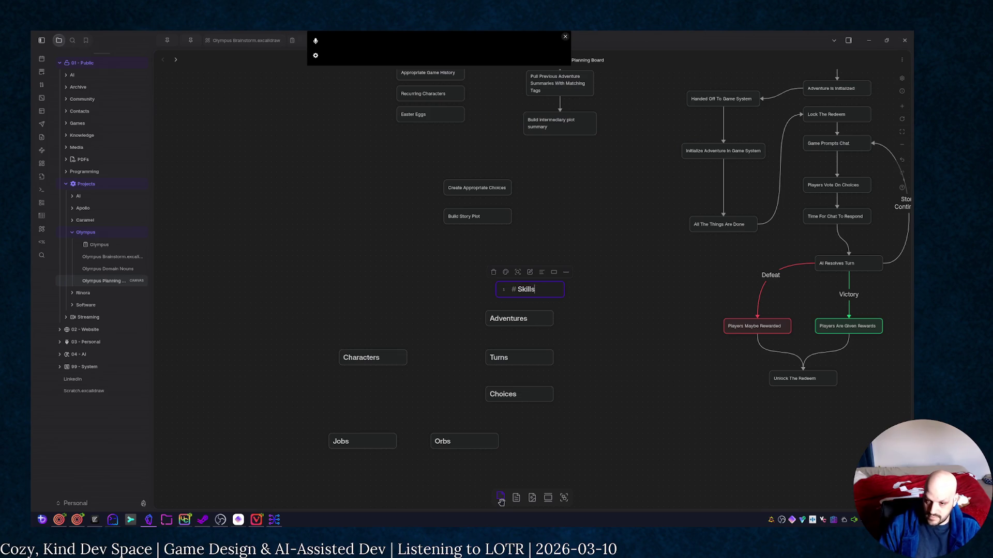
pyautogui.click(628, 466)
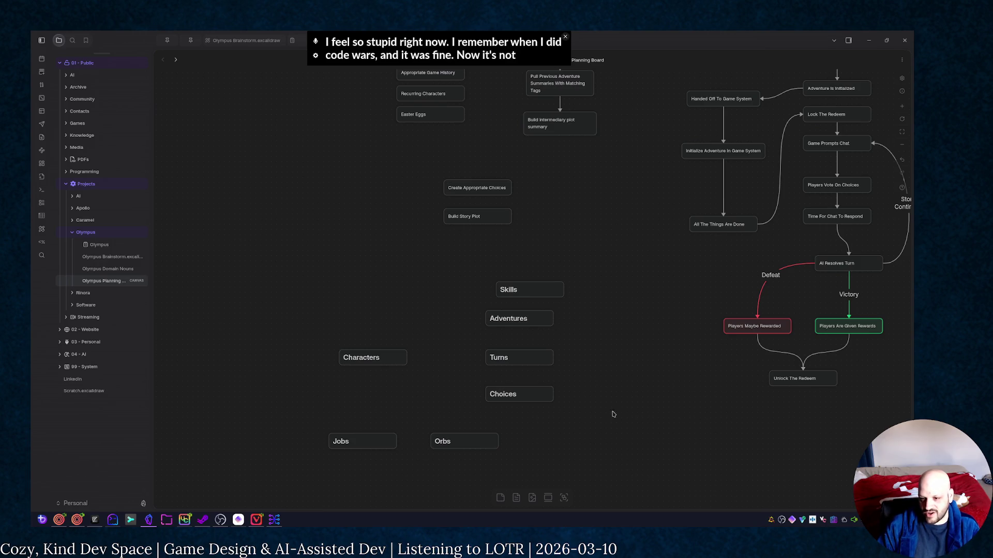
pyautogui.moveTo(547, 284)
pyautogui.mouseDown()
pyautogui.moveTo(350, 432)
pyautogui.moveTo(350, 407)
pyautogui.mouseUp()
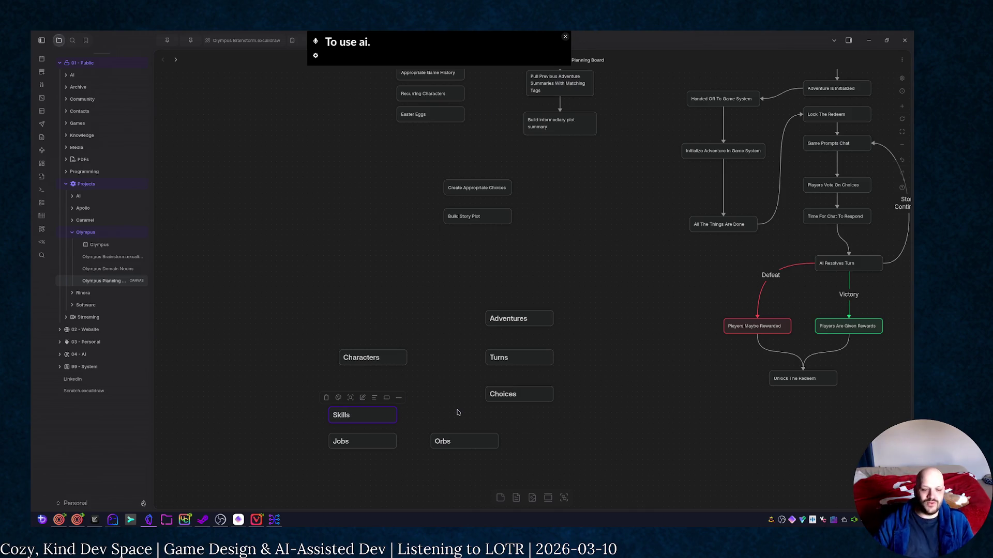
# Switch to the Olympus Control Center browser from the taskbar
pyautogui.click(58, 520)
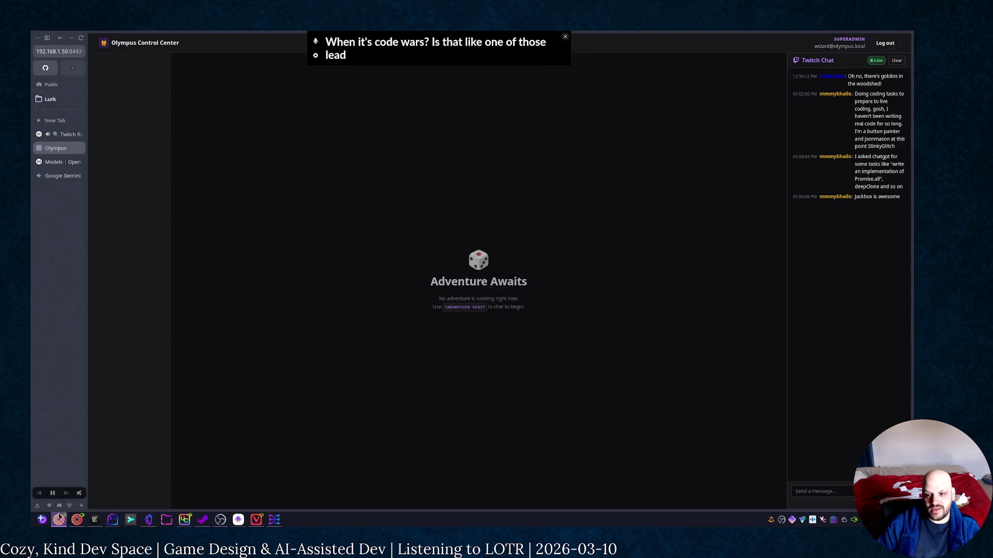
# Run a web search for codewars, close the results tab, and return to the Obsidian planning board
pyautogui.click(61, 120)
pyautogui.write('claude.ai/')
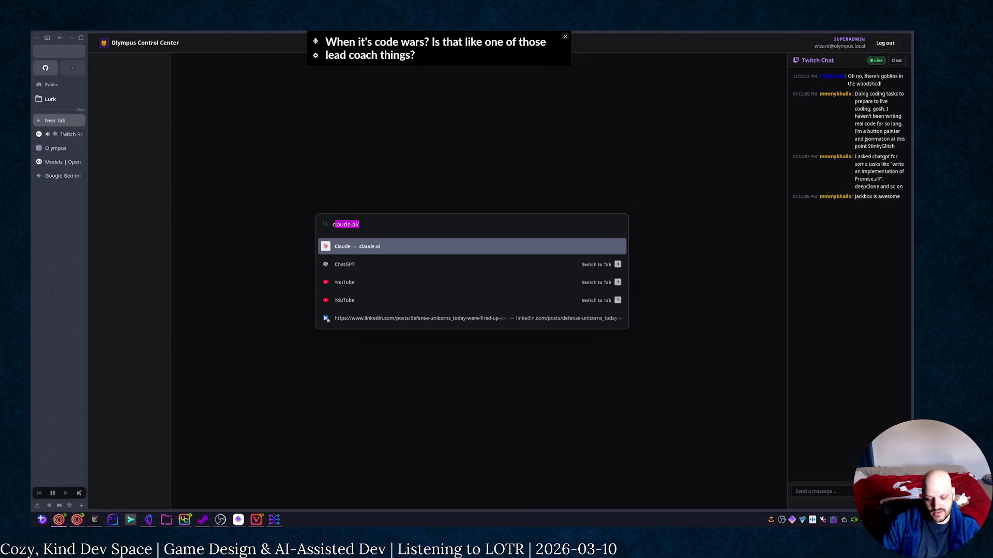
pyautogui.write('odwa')
pyautogui.write('rs')
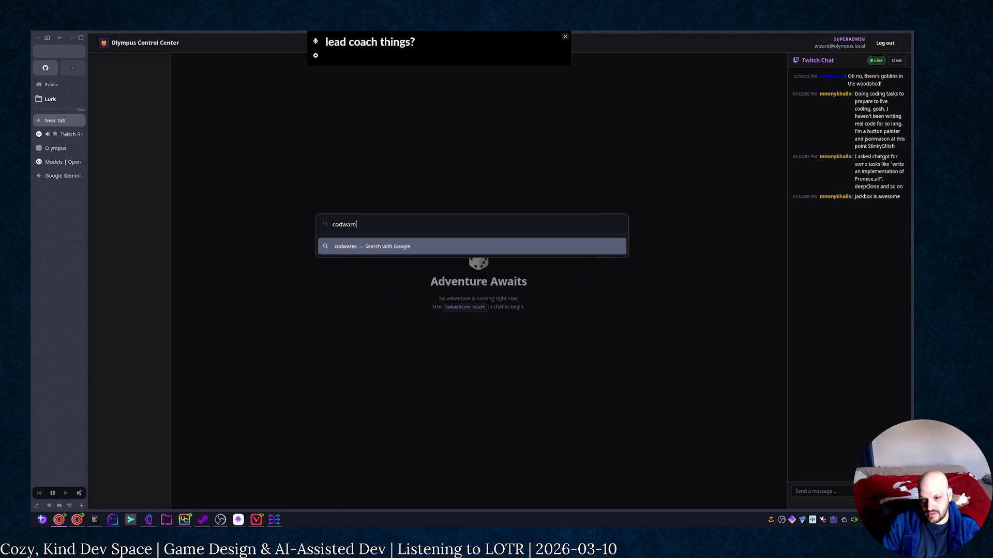
pyautogui.press('Return')
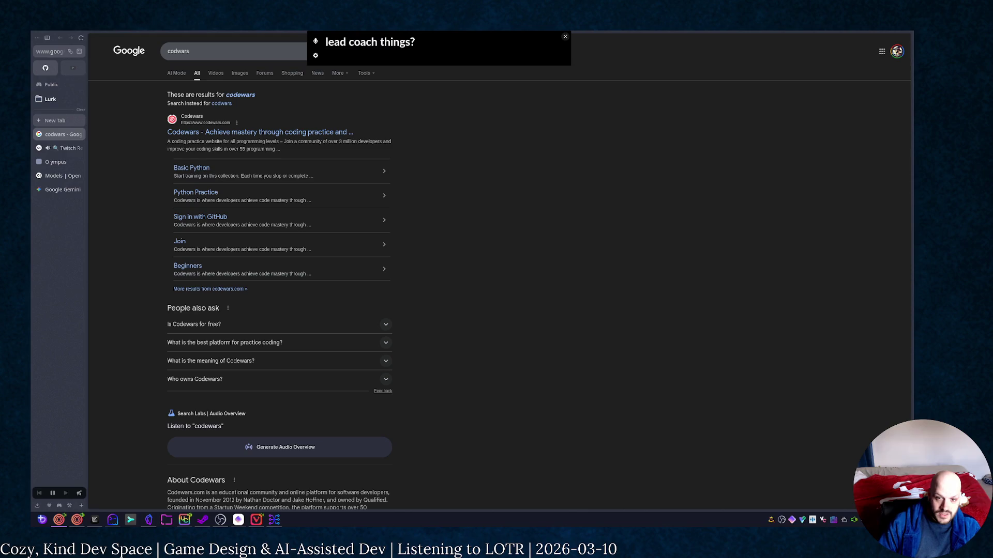
pyautogui.middleClick(67, 138)
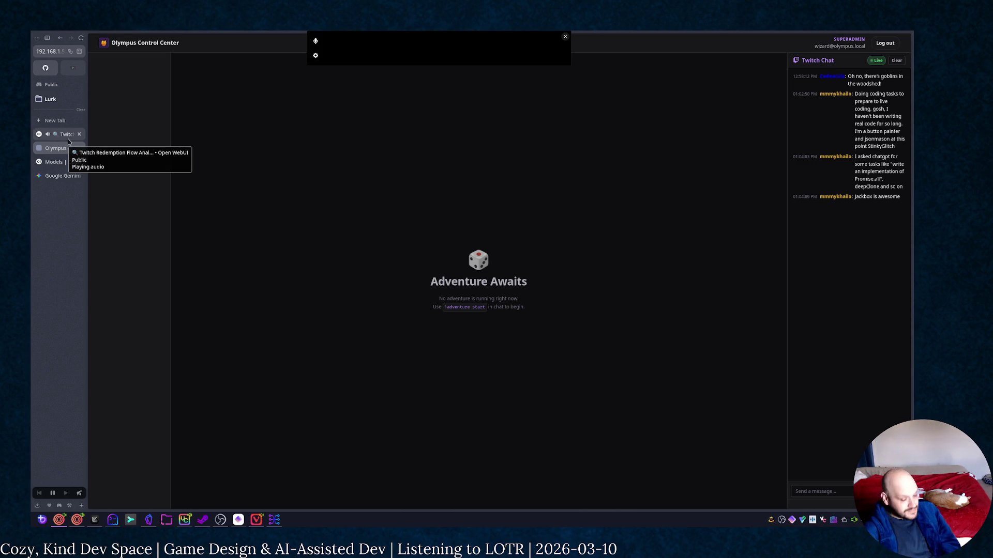
pyautogui.moveTo(60, 141)
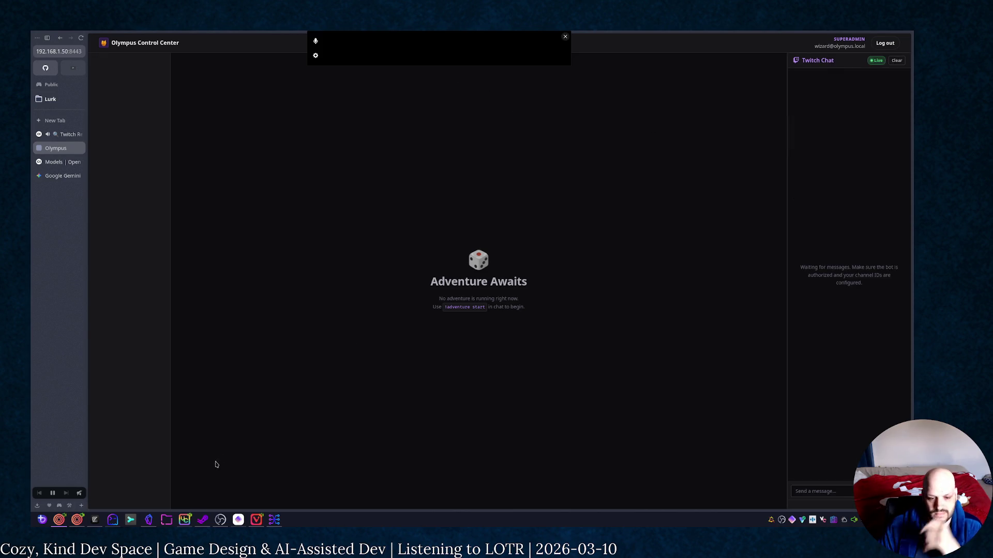
pyautogui.click(112, 519)
pyautogui.hotkey('alt', 'Tab')
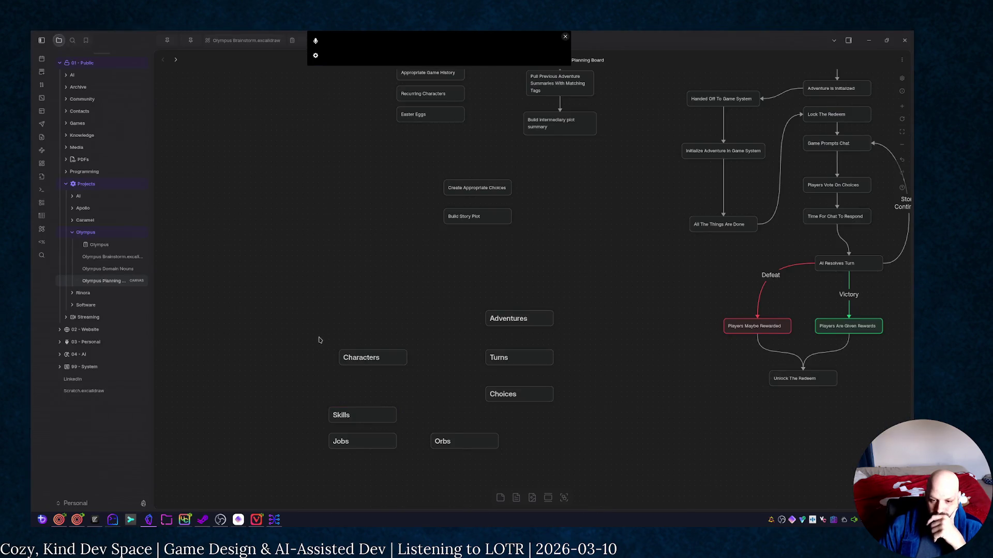
pyautogui.scroll(3, 710, 411)
pyautogui.hscroll(3, 605, 365)
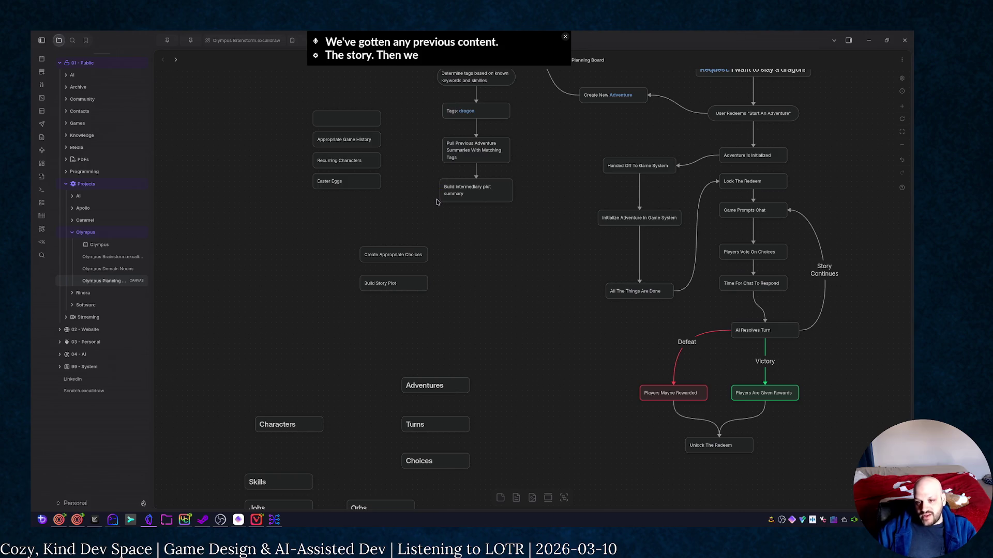
# Move the Build intermediary plot summary card under Pull Previous Adventure Summaries in the tag chain
pyautogui.moveTo(494, 191); pyautogui.dragTo(585, 201)
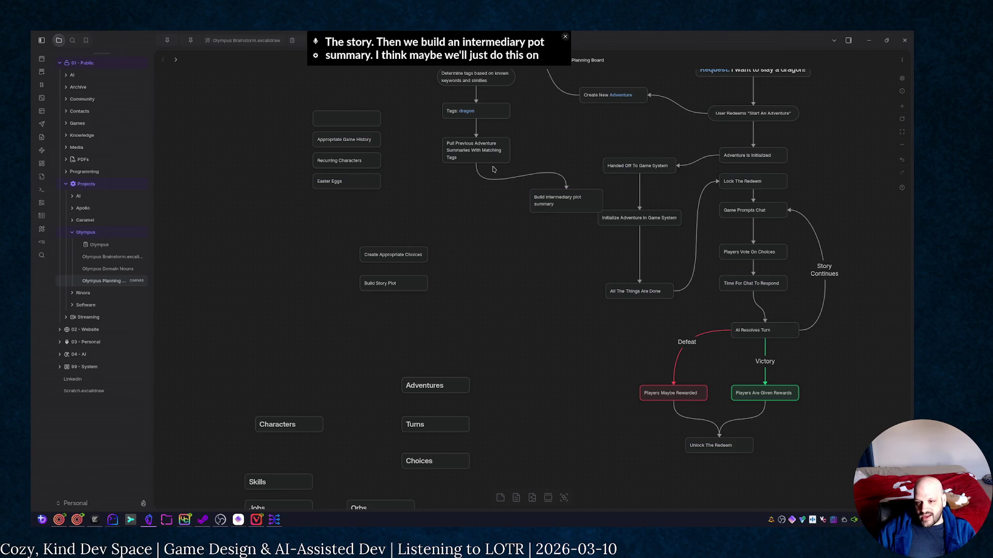
pyautogui.click(530, 174)
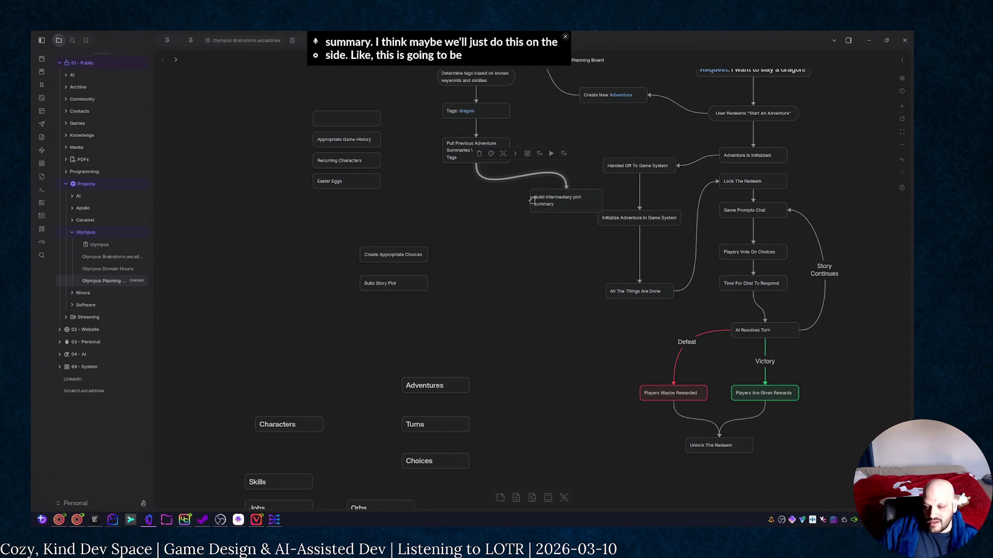
pyautogui.moveTo(594, 202); pyautogui.dragTo(504, 199)
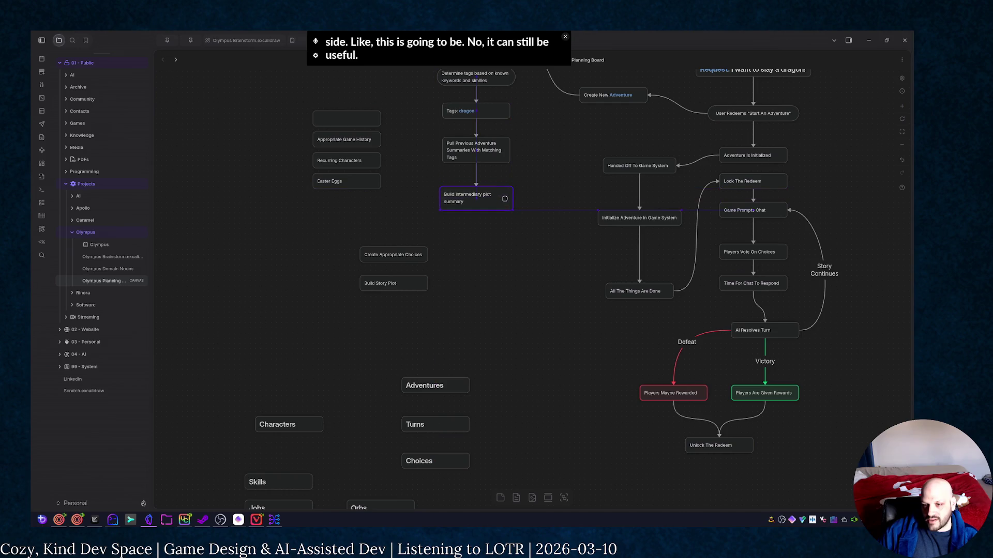
pyautogui.click(457, 289)
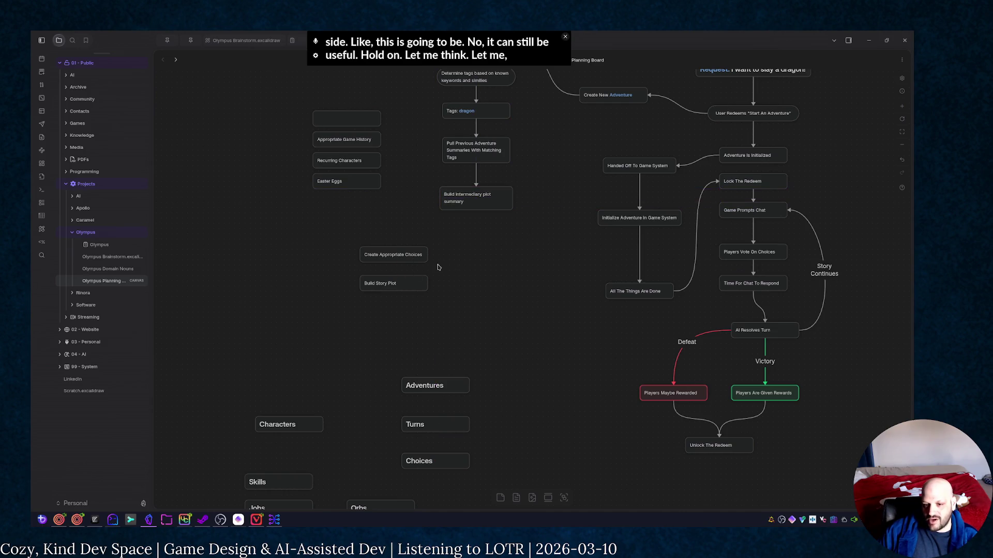
# Place Create Appropriate Choices beneath the plot summary card and align it with the chain
pyautogui.moveTo(405, 254)
pyautogui.mouseDown()
pyautogui.moveTo(484, 249)
pyautogui.moveTo(493, 236)
pyautogui.moveTo(476, 227)
pyautogui.mouseUp()
pyautogui.press('a')
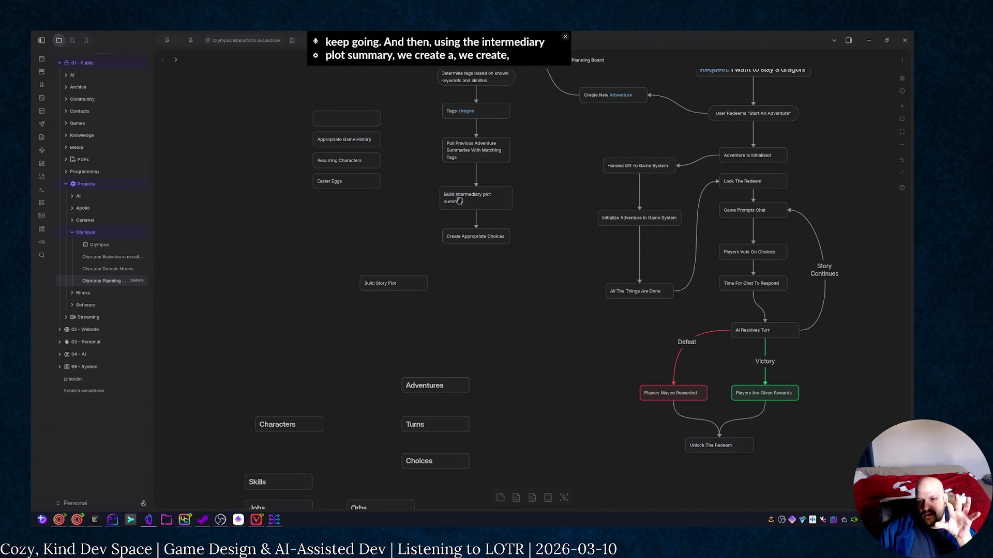
pyautogui.moveTo(481, 233); pyautogui.dragTo(482, 232)
pyautogui.press('Escape')
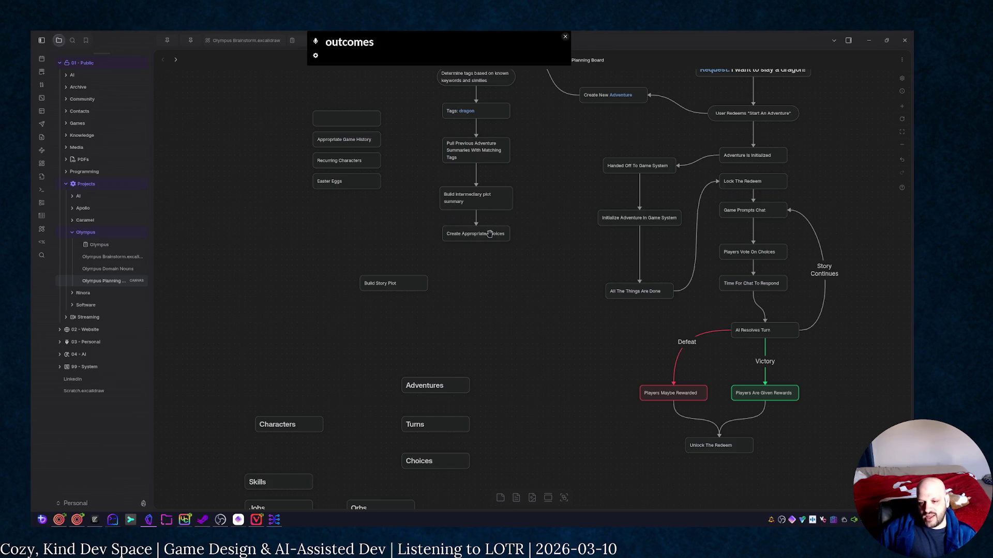
pyautogui.moveTo(477, 234); pyautogui.dragTo(477, 237)
pyautogui.click(477, 256)
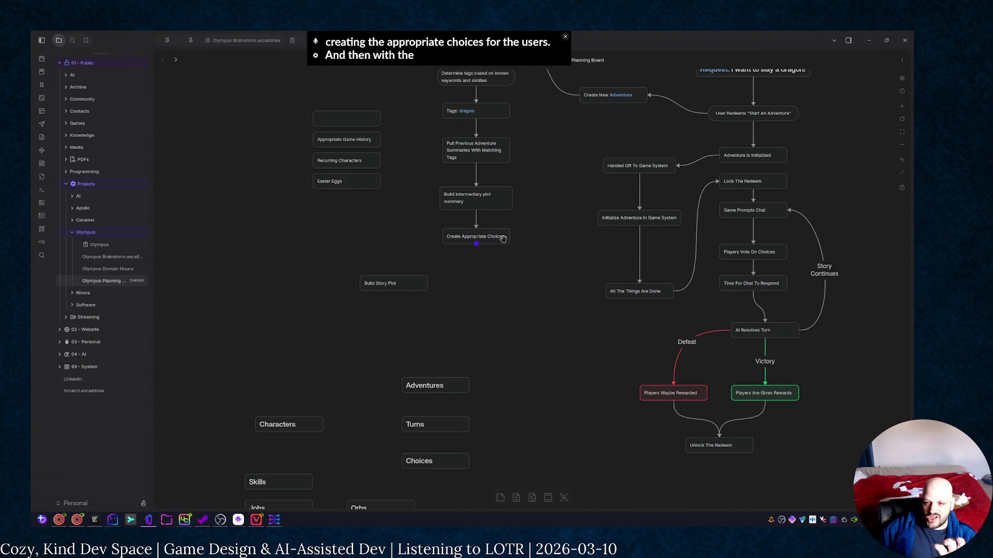
# Place Build Story Plot under Create Appropriate Choices and link the two with an arrow
pyautogui.moveTo(404, 286); pyautogui.dragTo(489, 281)
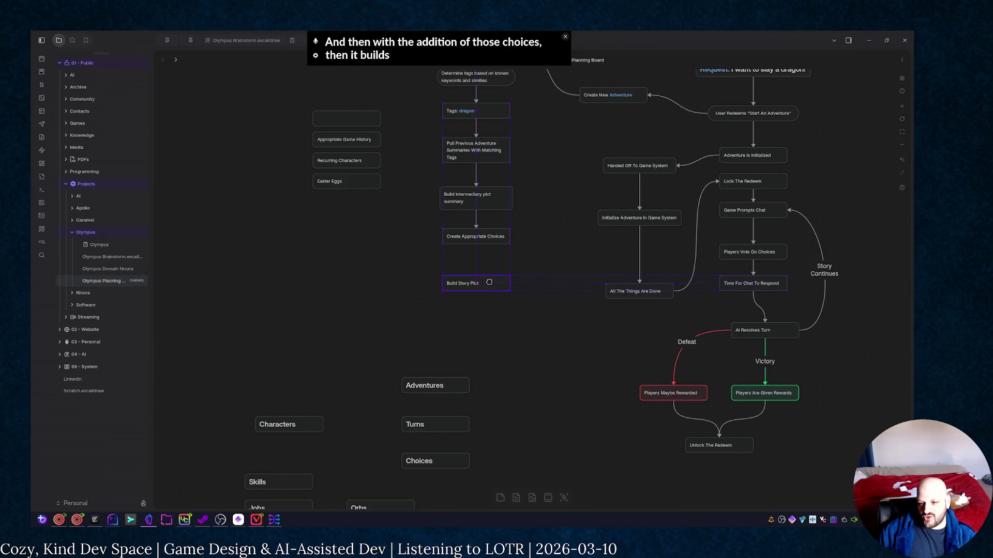
pyautogui.moveTo(476, 246); pyautogui.dragTo(475, 282)
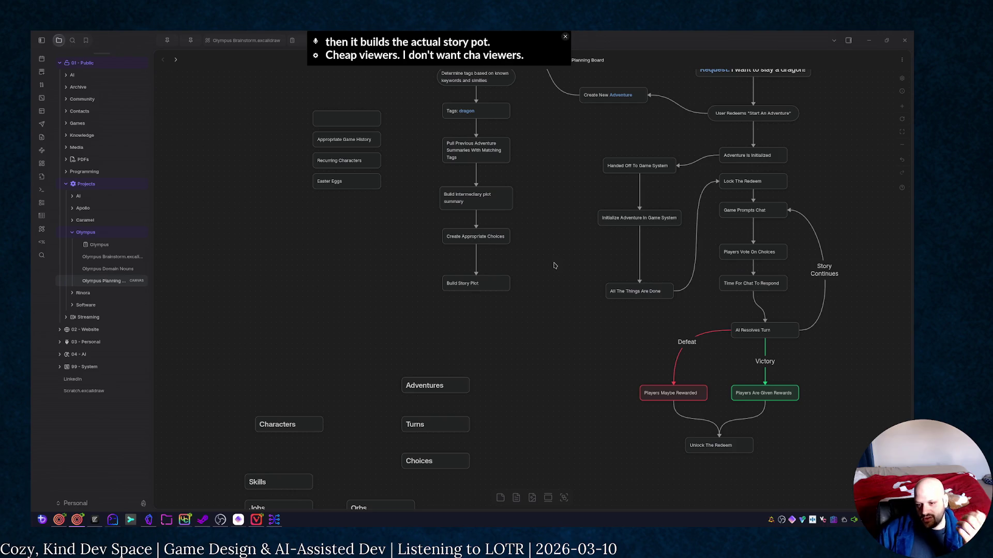
pyautogui.moveTo(495, 286); pyautogui.dragTo(497, 280)
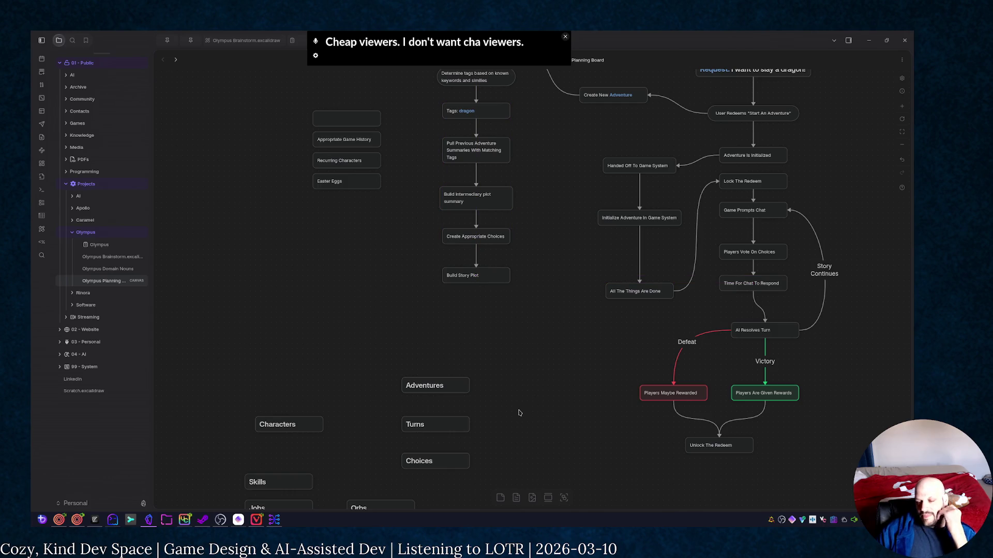
pyautogui.scroll(3, 593, 257)
pyautogui.scroll(-2, 588, 170)
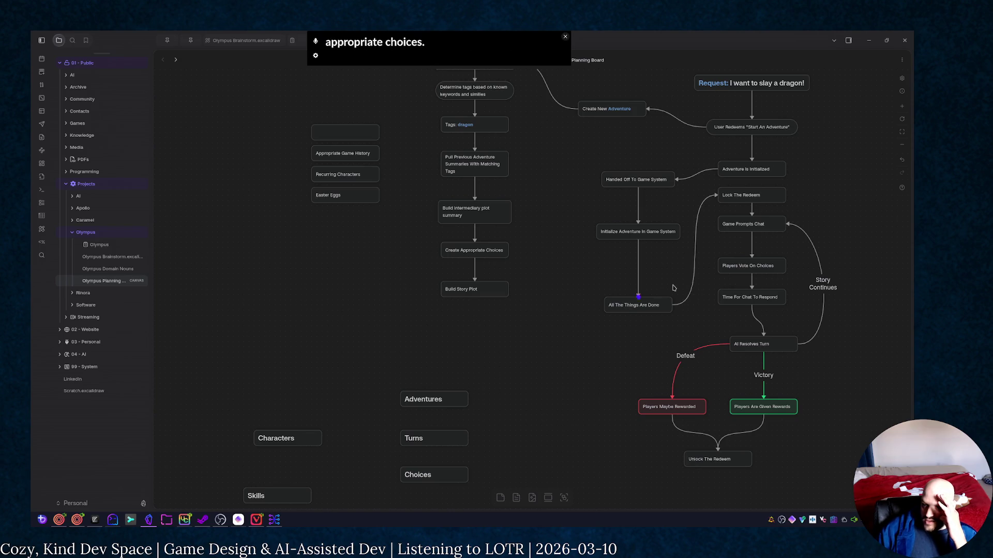
pyautogui.hscroll(5, 737, 161)
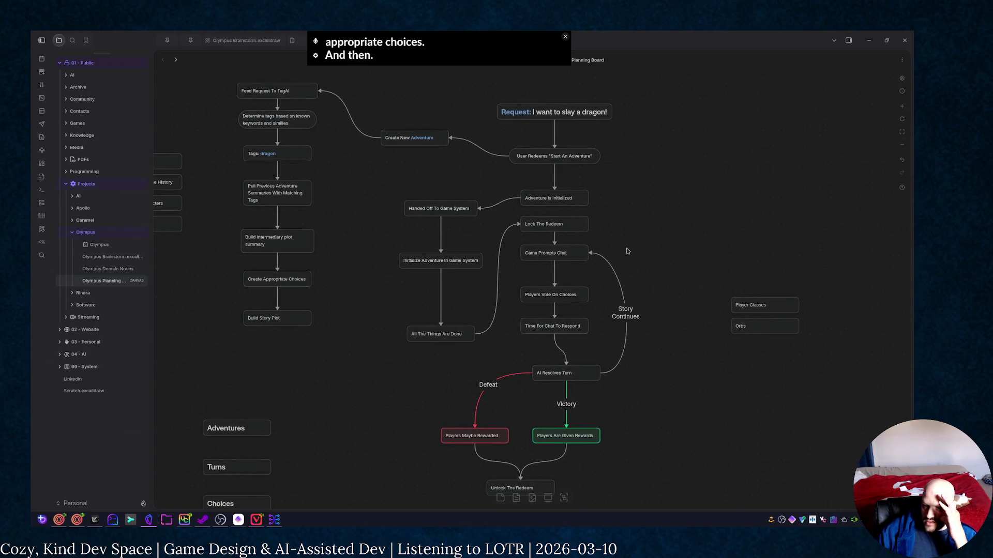
# Attach Build Story Plot's arrow onward to the Lock The Redeem card in the game loop
pyautogui.moveTo(302, 336); pyautogui.dragTo(513, 280)
pyautogui.moveTo(516, 238); pyautogui.dragTo(522, 221)
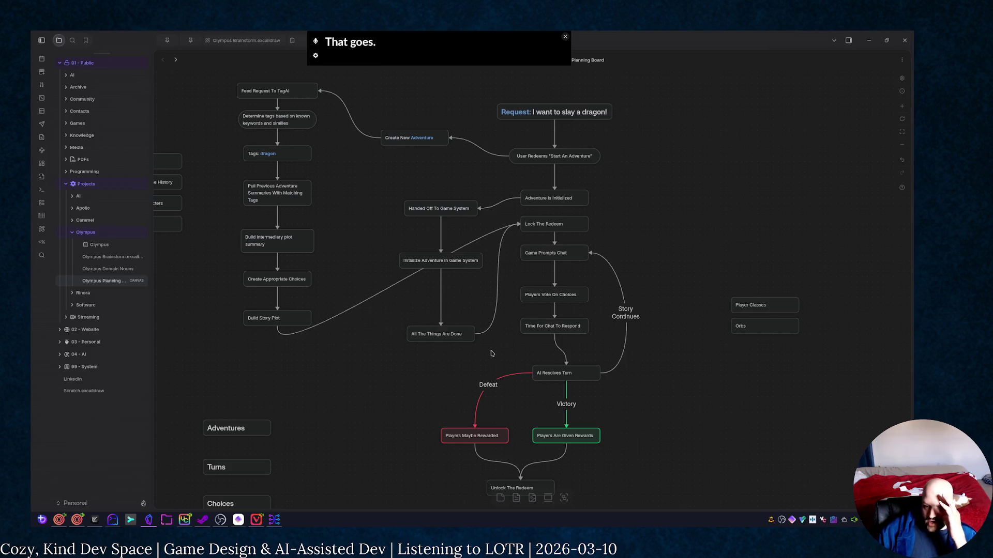
# Delete the All The Things Are Done, Initialize Adventure, Handed Off and Adventure Is Initialized cards
pyautogui.moveTo(491, 353); pyautogui.dragTo(402, 319)
pyautogui.press('Delete')
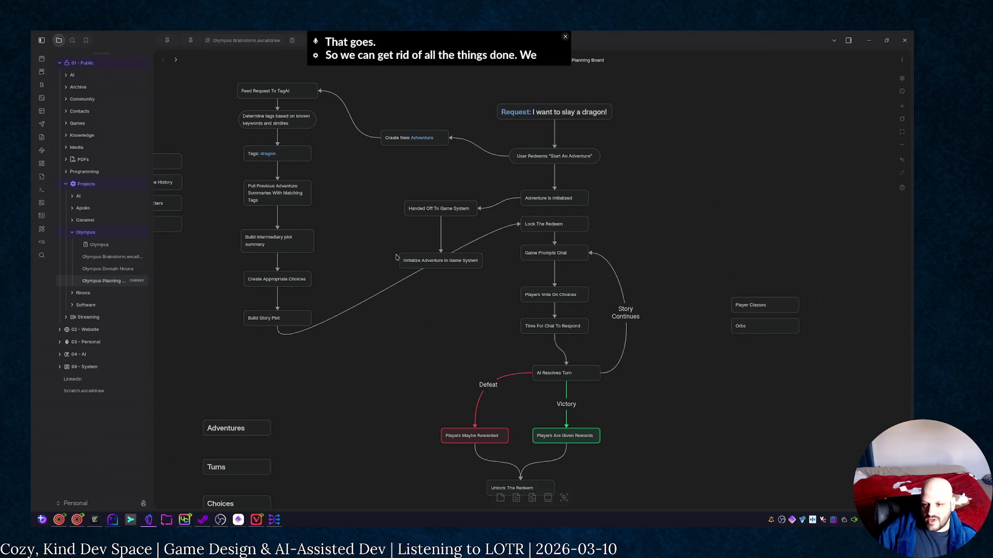
pyautogui.click(408, 262)
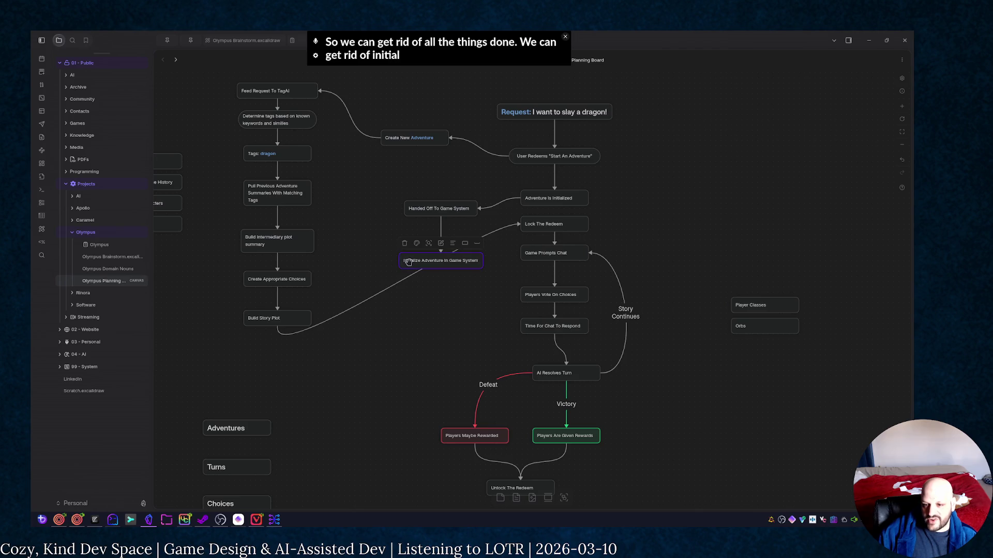
pyautogui.press('Delete')
pyautogui.click(426, 206)
pyautogui.press('Delete')
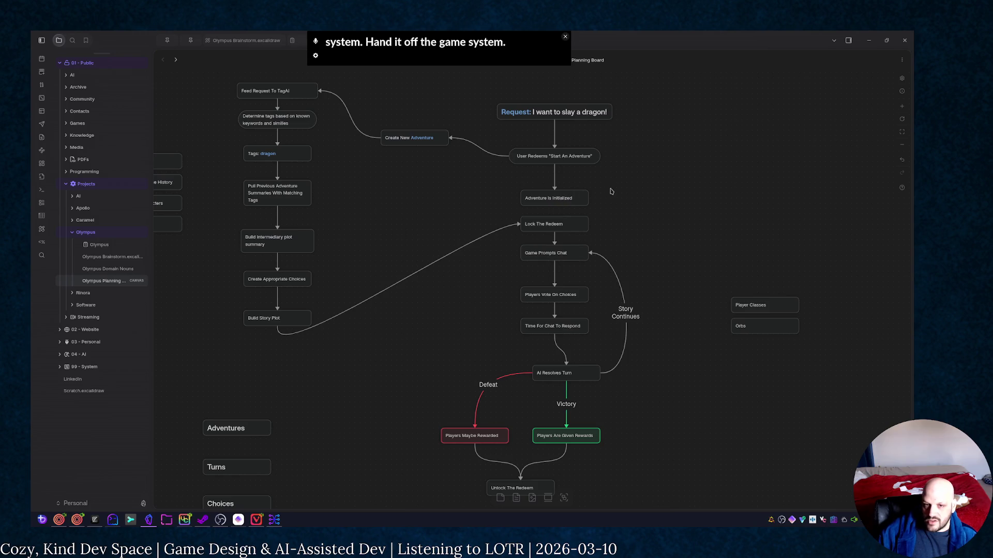
pyautogui.moveTo(614, 210)
pyautogui.mouseDown()
pyautogui.moveTo(534, 189)
pyautogui.moveTo(534, 180)
pyautogui.mouseUp()
pyautogui.press('Delete')
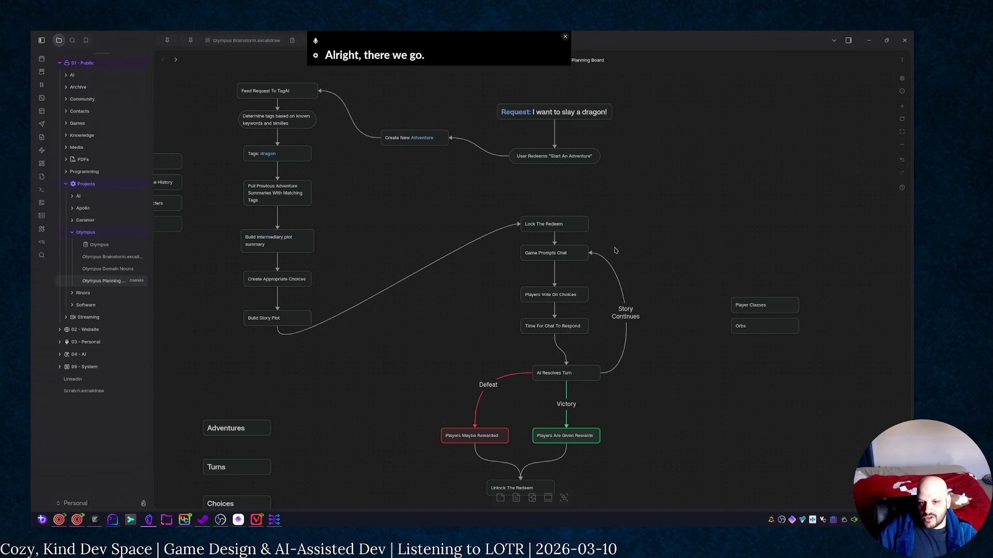
pyautogui.scroll(-2, 616, 250)
pyautogui.scroll(-2, 607, 299)
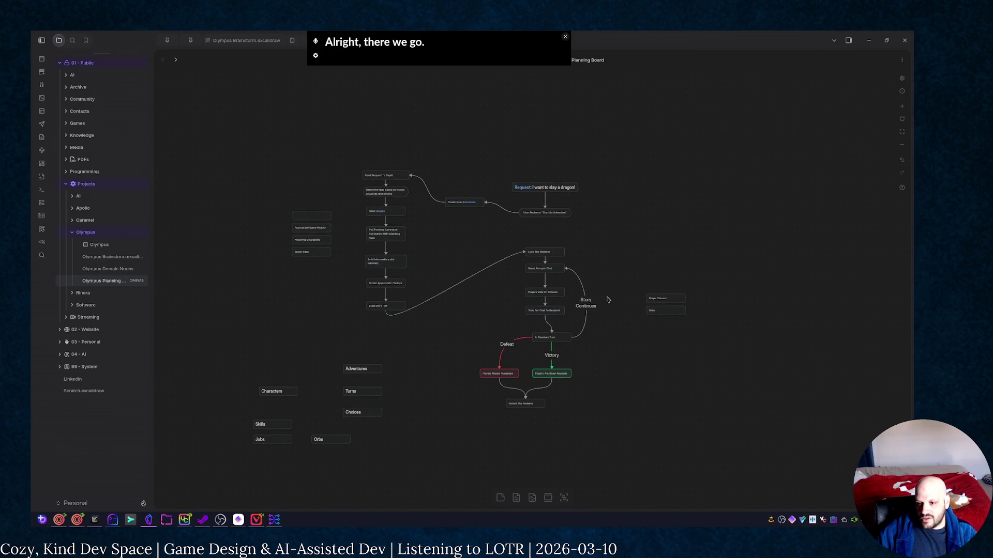
pyautogui.scroll(1, 613, 384)
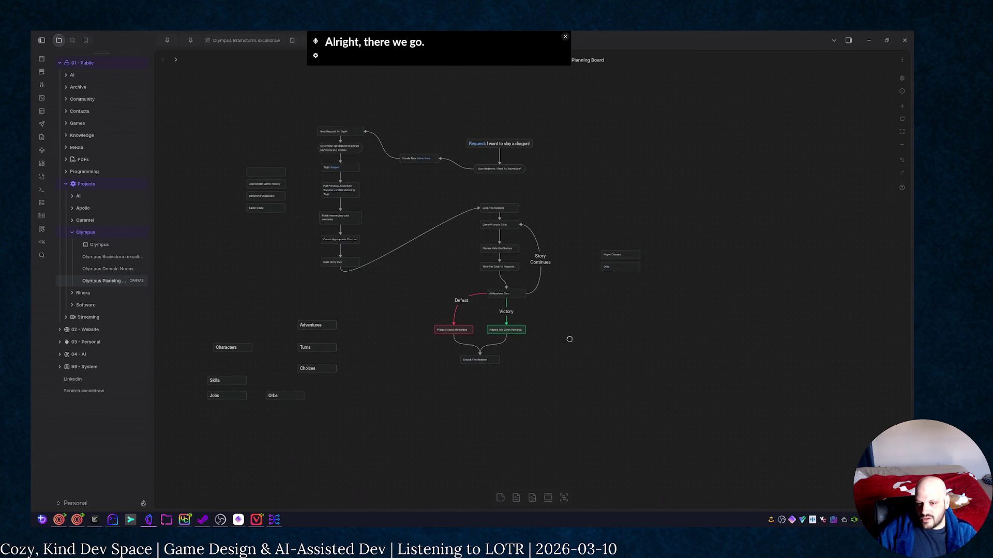
pyautogui.scroll(1, 362, 291)
pyautogui.scroll(1, 369, 296)
pyautogui.scroll(-2, 370, 296)
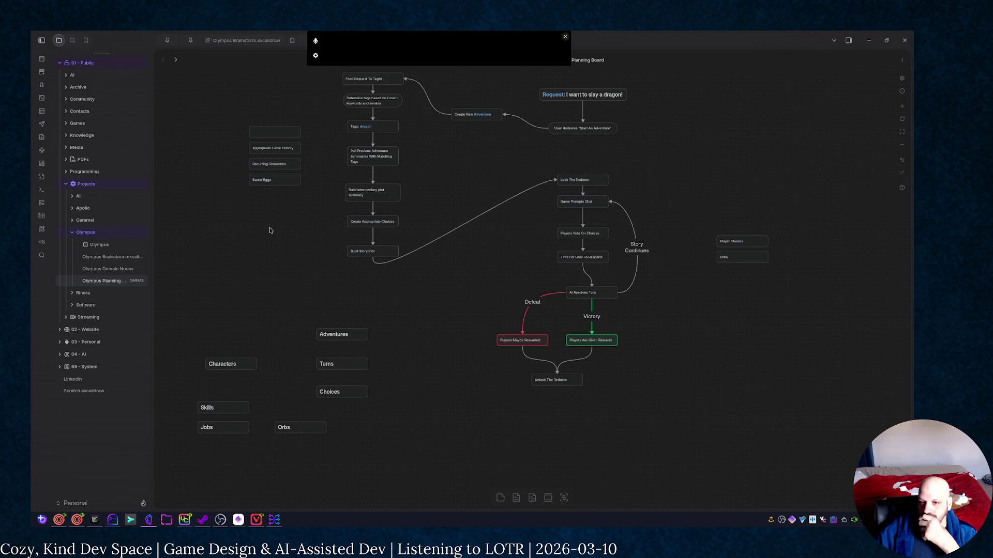
# Delete the stray empty card and add a Traits heading card near Characters and Choices
pyautogui.click(273, 139)
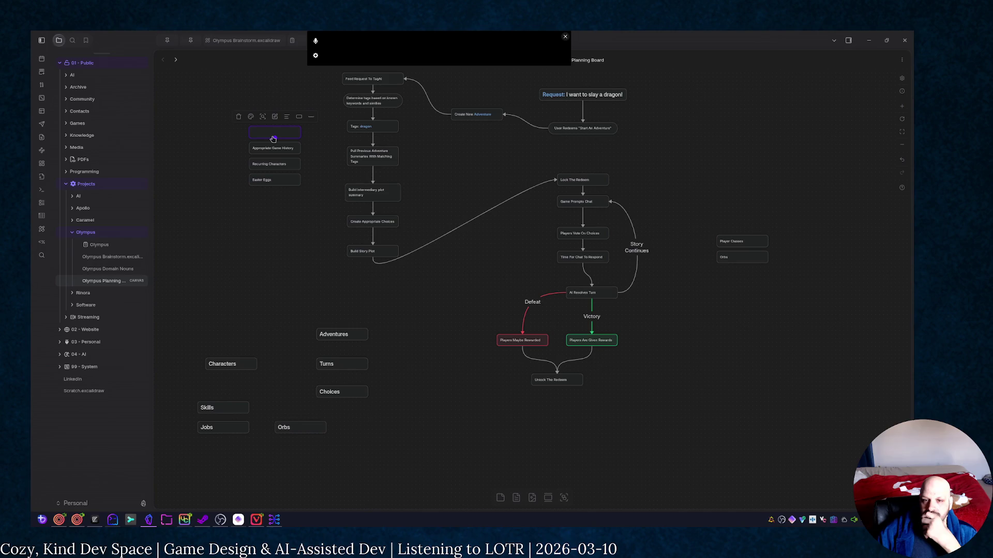
pyautogui.press('Delete')
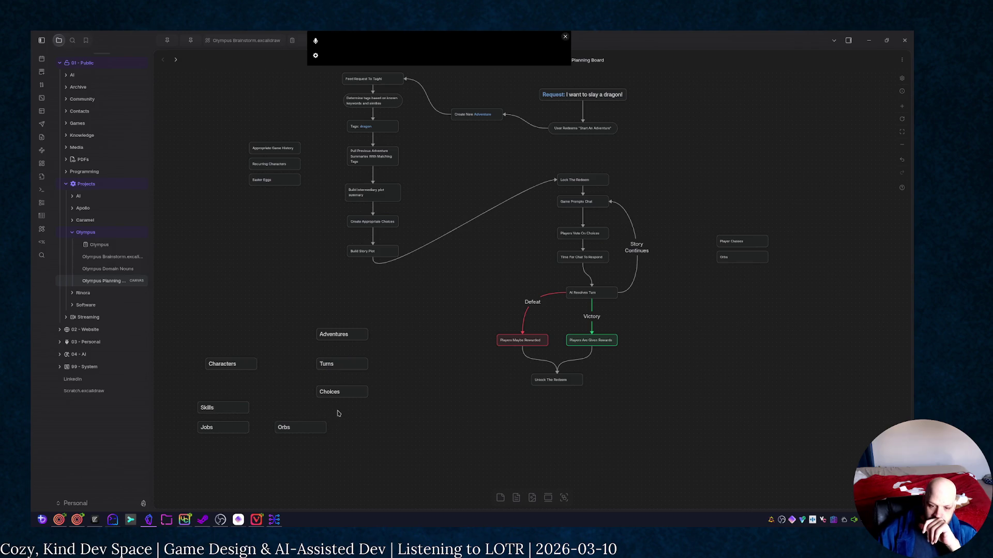
pyautogui.moveTo(357, 423); pyautogui.dragTo(500, 320)
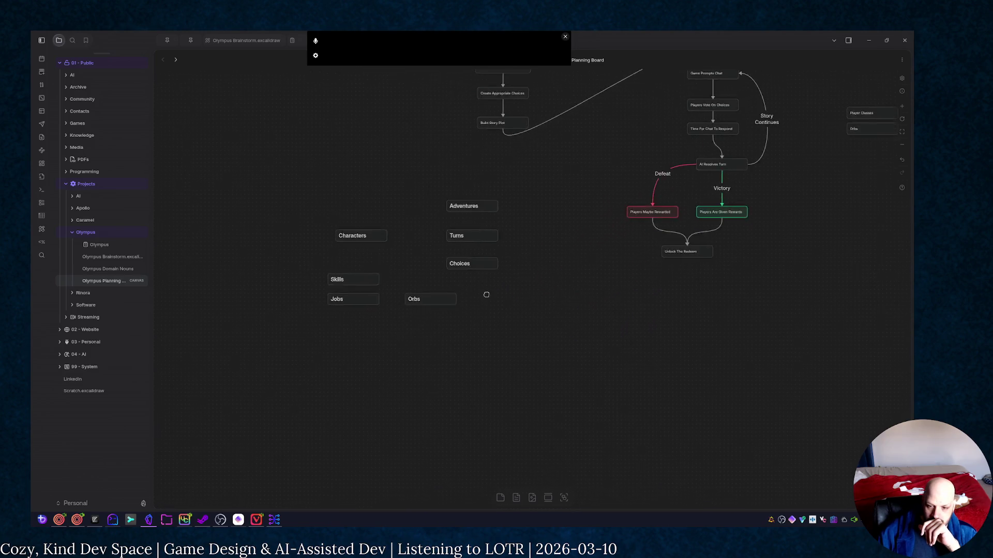
pyautogui.click(503, 498)
pyautogui.write('-')
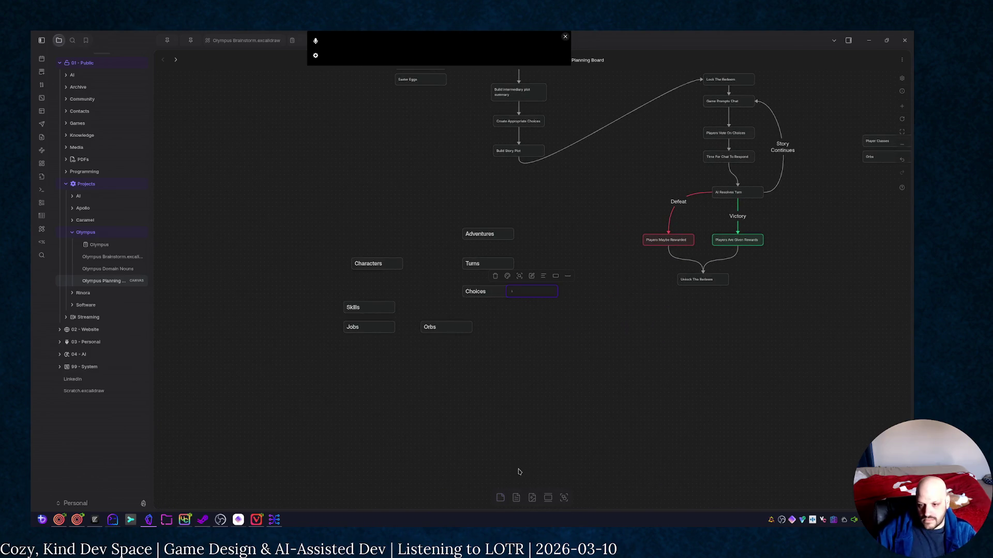
pyautogui.write('# Traits')
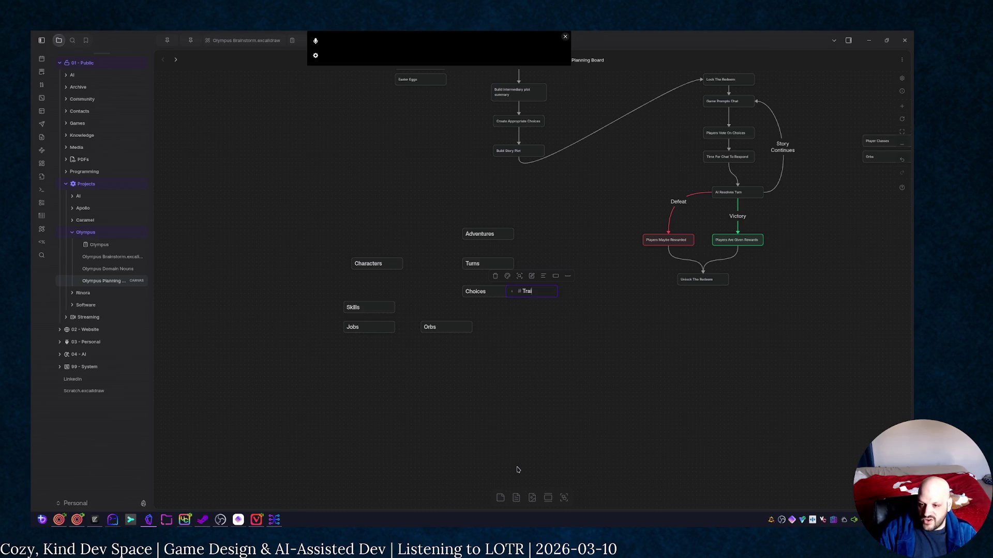
pyautogui.click(512, 435)
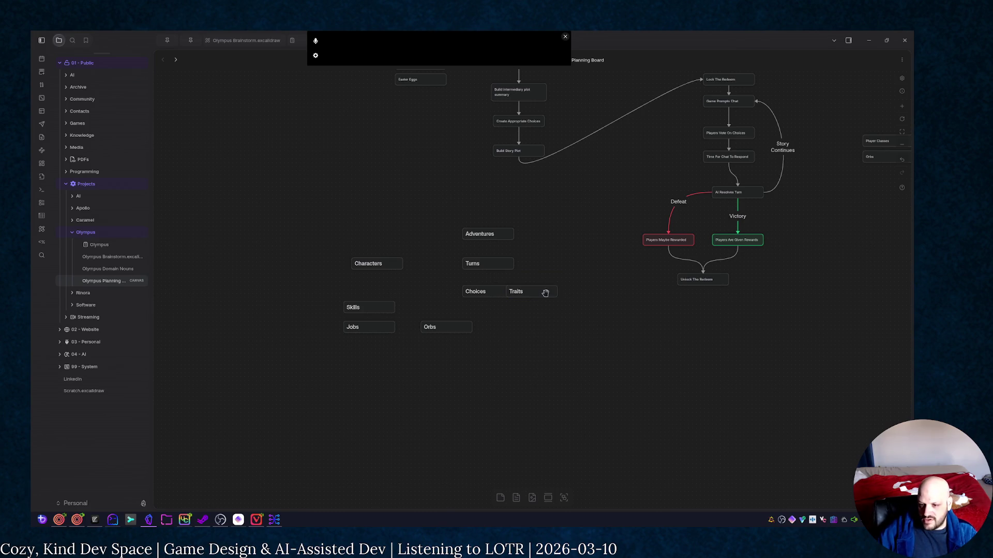
pyautogui.moveTo(546, 292); pyautogui.dragTo(544, 341)
pyautogui.moveTo(772, 322)
pyautogui.mouseDown()
pyautogui.moveTo(713, 405)
pyautogui.moveTo(801, 233)
pyautogui.mouseUp()
# Add Enemies and Plot Ideas heading cards, placing Enemies under Jobs and Plot Ideas under Orbs
pyautogui.click(502, 498)
pyautogui.write('Enemies')
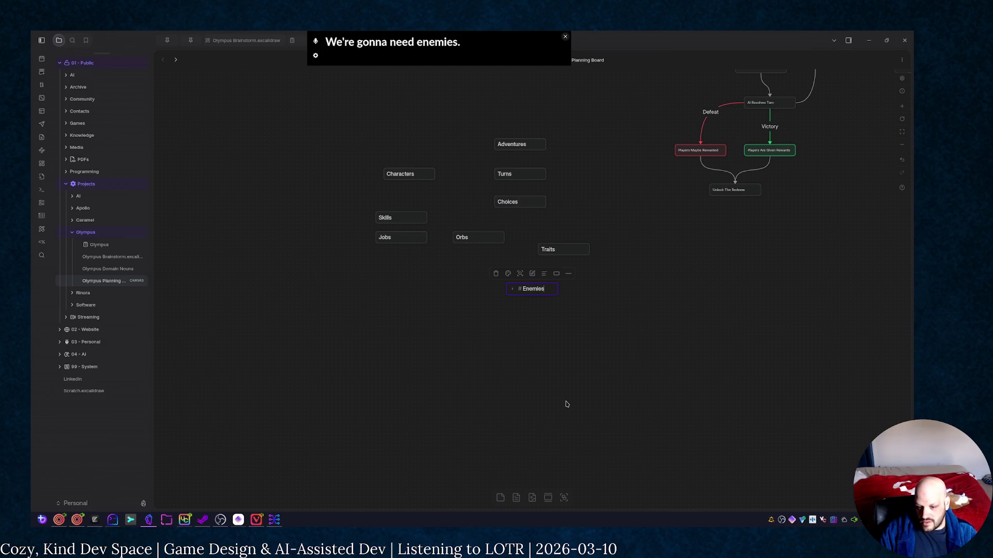
pyautogui.click(566, 404)
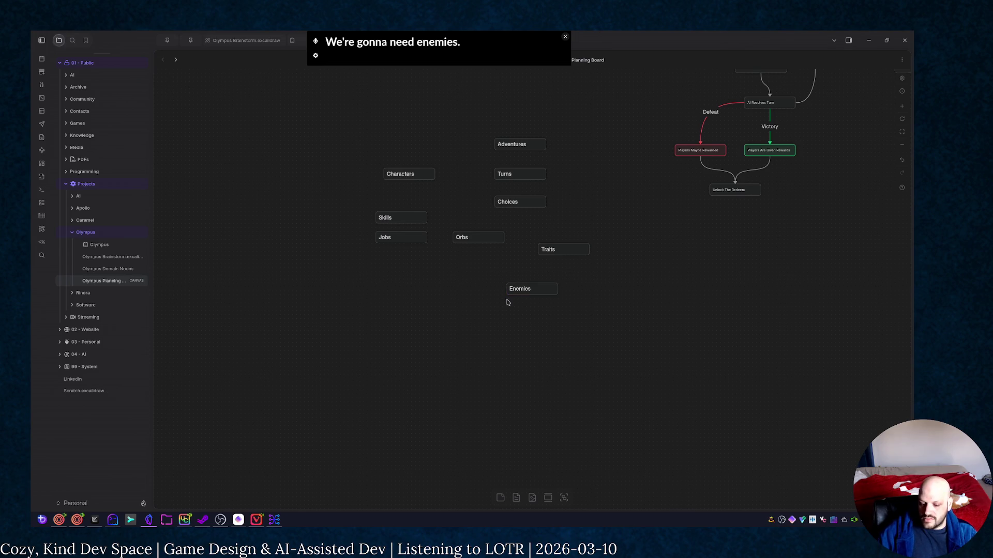
pyautogui.moveTo(534, 286); pyautogui.dragTo(403, 274)
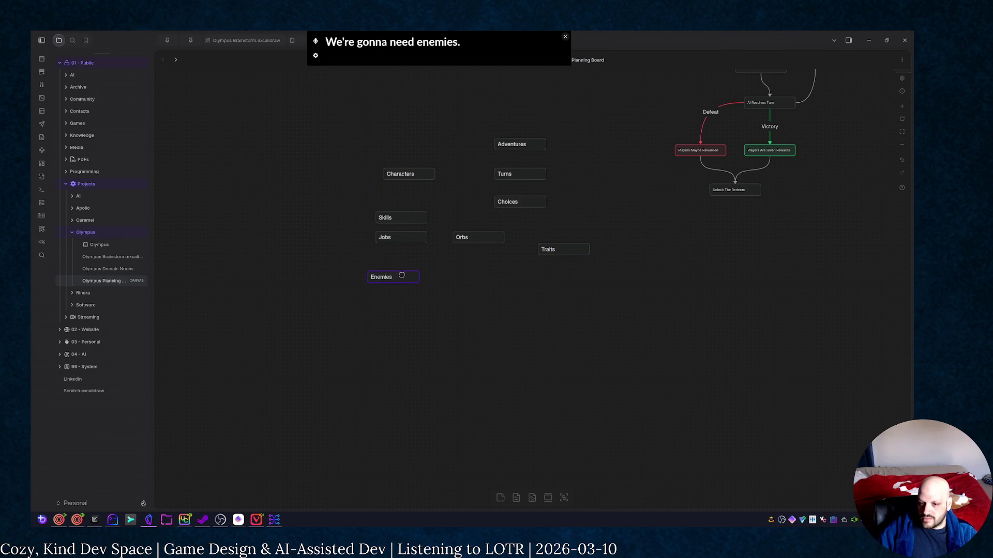
pyautogui.click(501, 497)
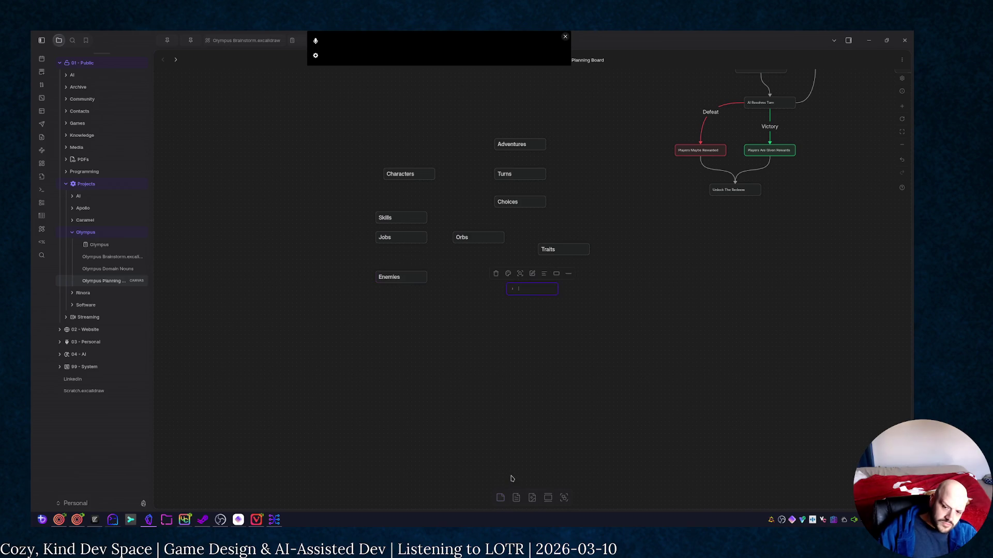
pyautogui.write('#')
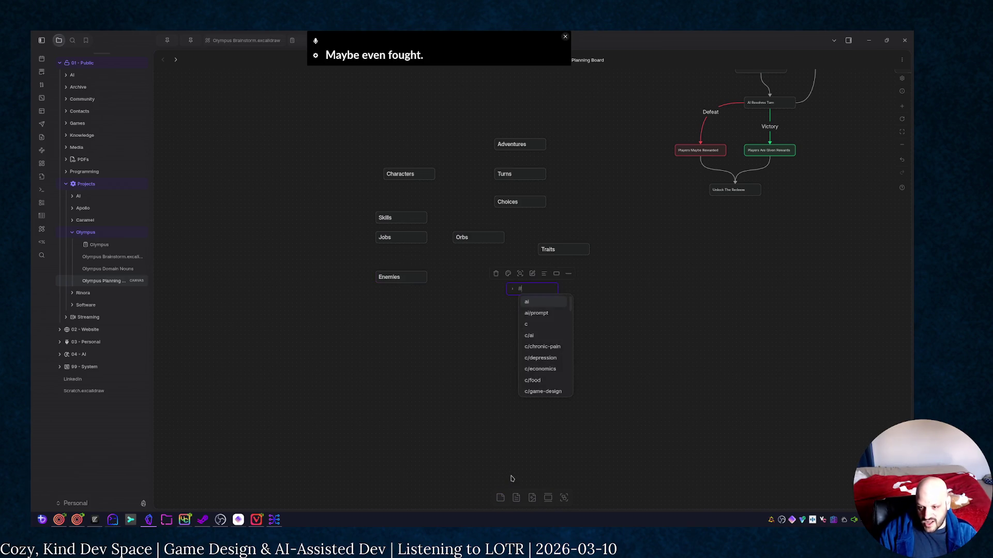
pyautogui.press('Escape')
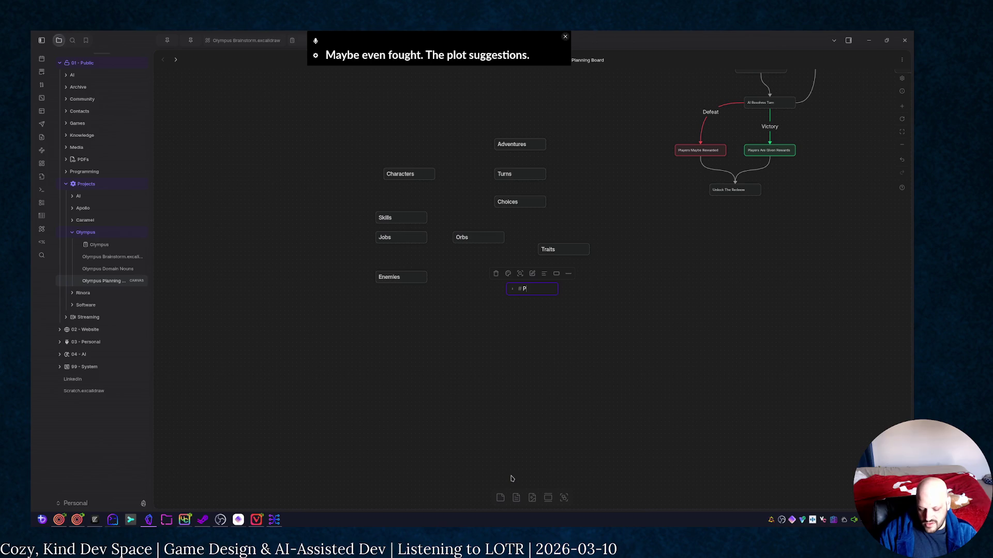
pyautogui.write('lot')
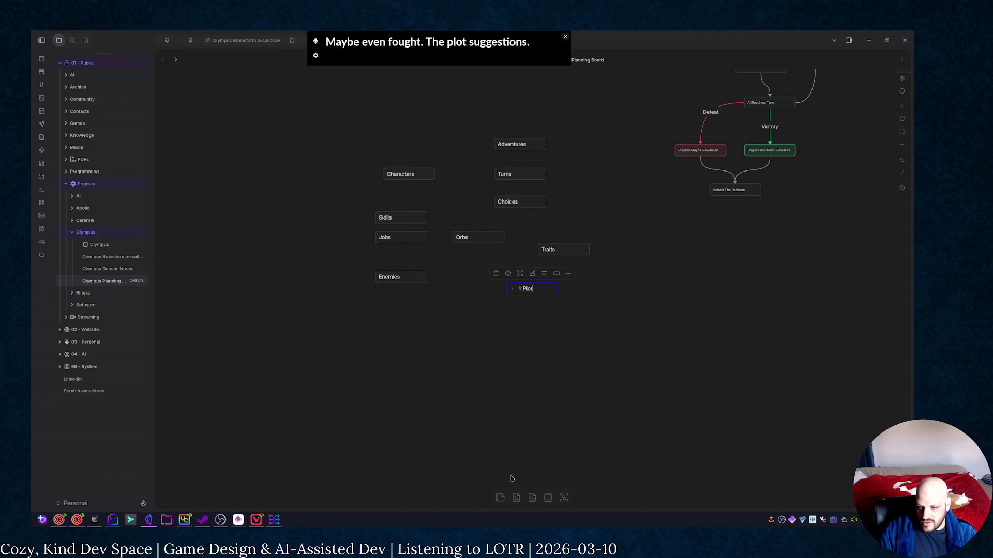
pyautogui.write(' Ideas')
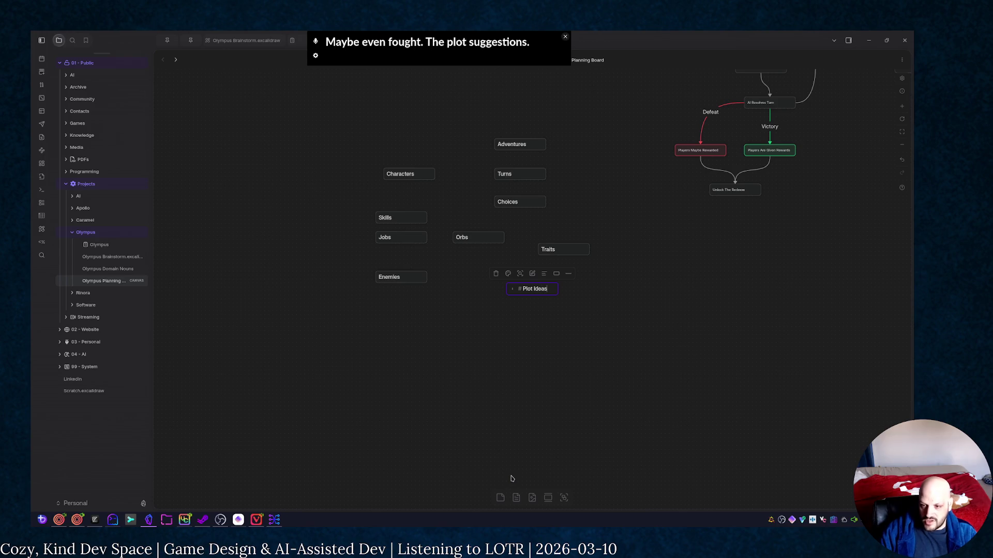
pyautogui.click(548, 333)
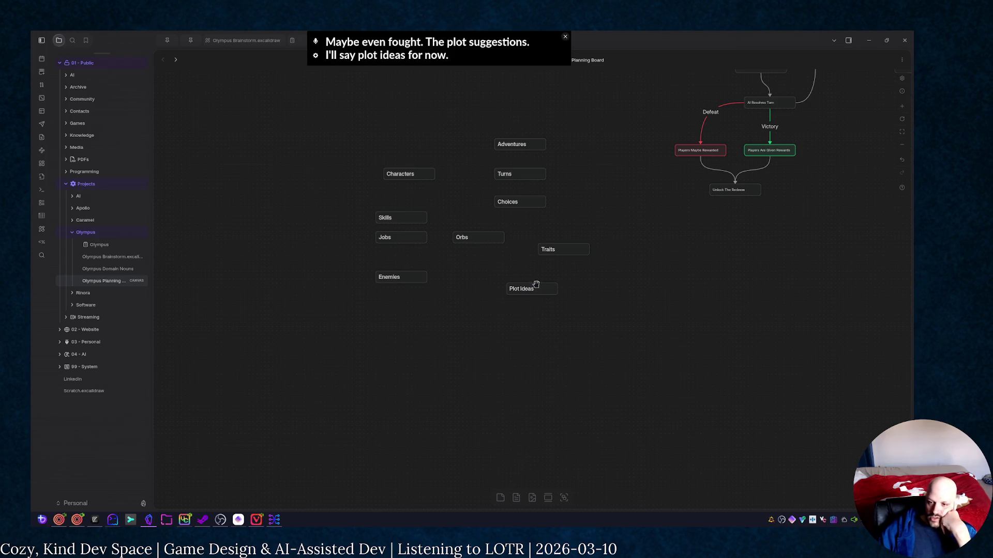
pyautogui.moveTo(542, 290); pyautogui.dragTo(514, 295)
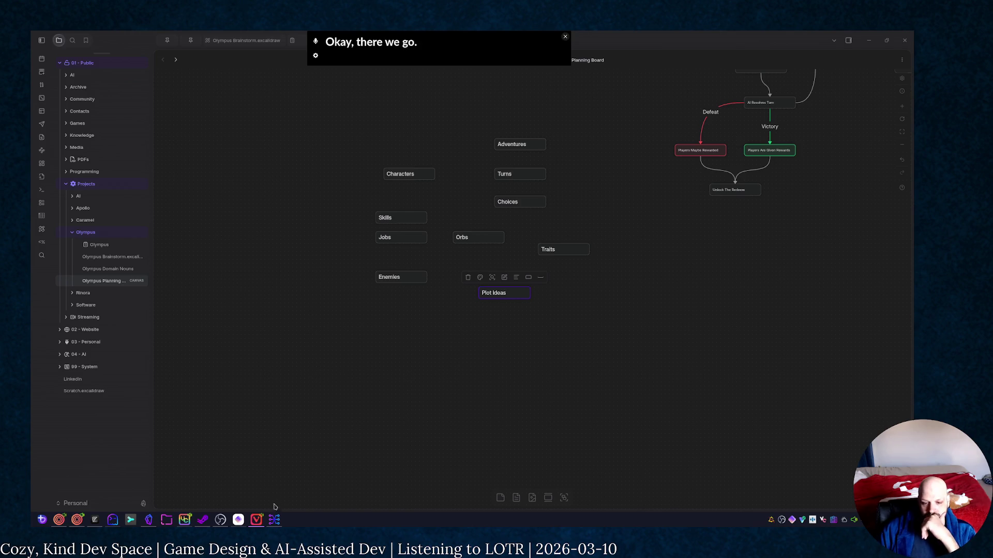
# Open the audio routing graph from the taskbar
pyautogui.click(273, 520)
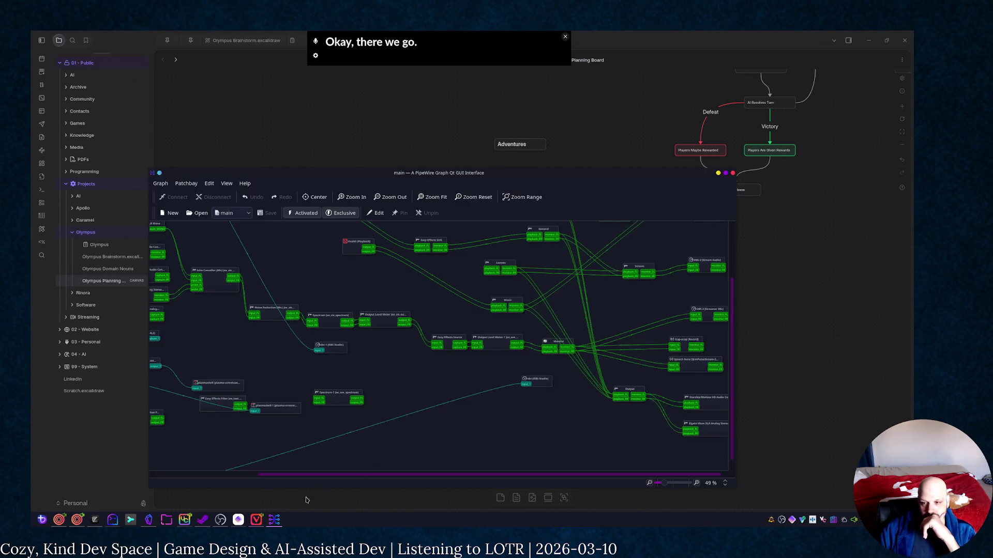
pyautogui.click(732, 174)
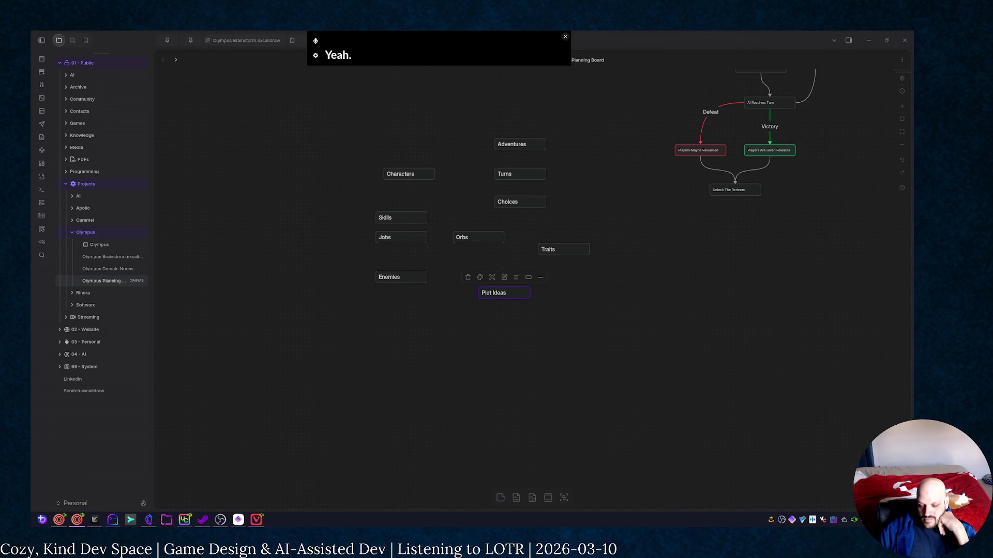
# Link Pull Previous Adventure Summaries With Matching Tags to the Appropriate Game History card
pyautogui.click(552, 347)
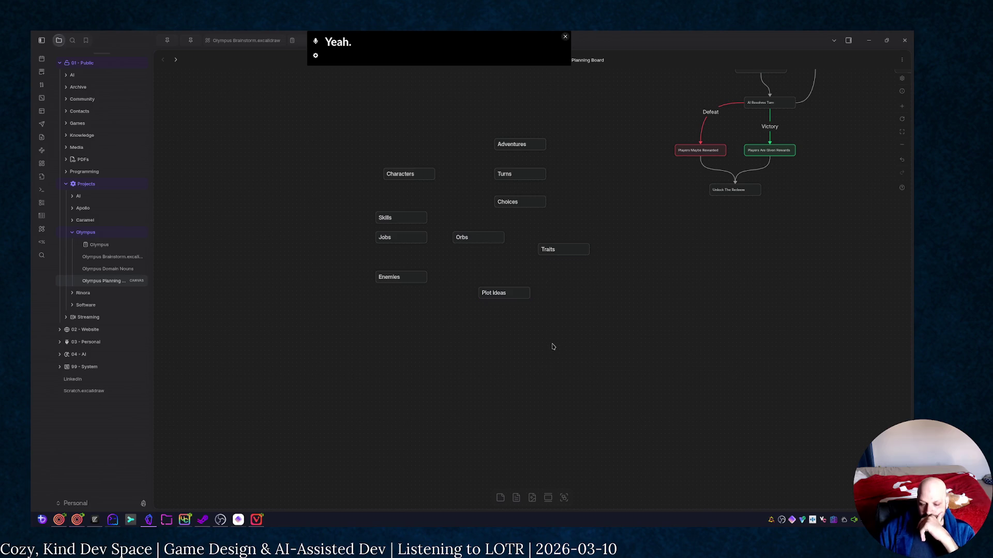
pyautogui.scroll(4, 638, 288)
pyautogui.hscroll(3, 667, 372)
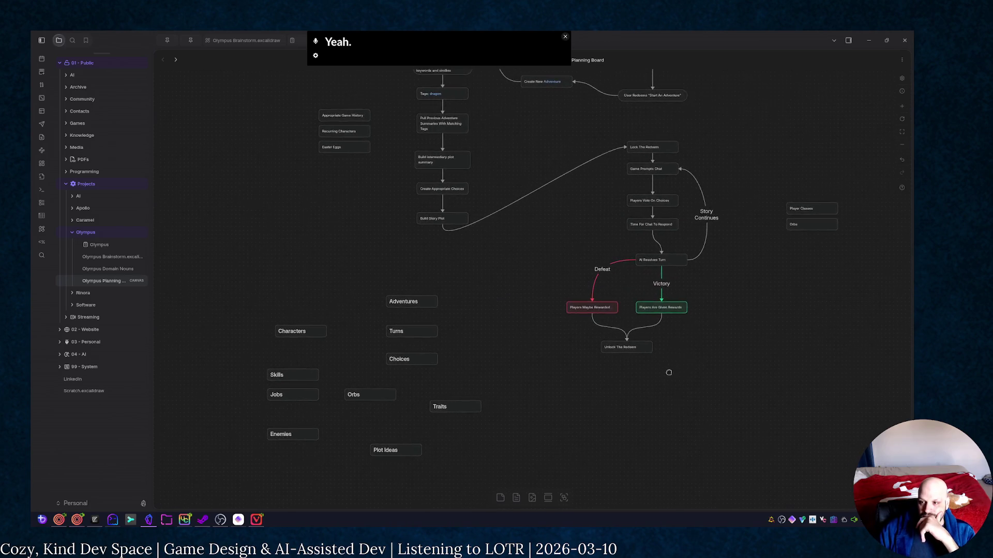
pyautogui.scroll(1, 619, 377)
pyautogui.hscroll(1, 619, 377)
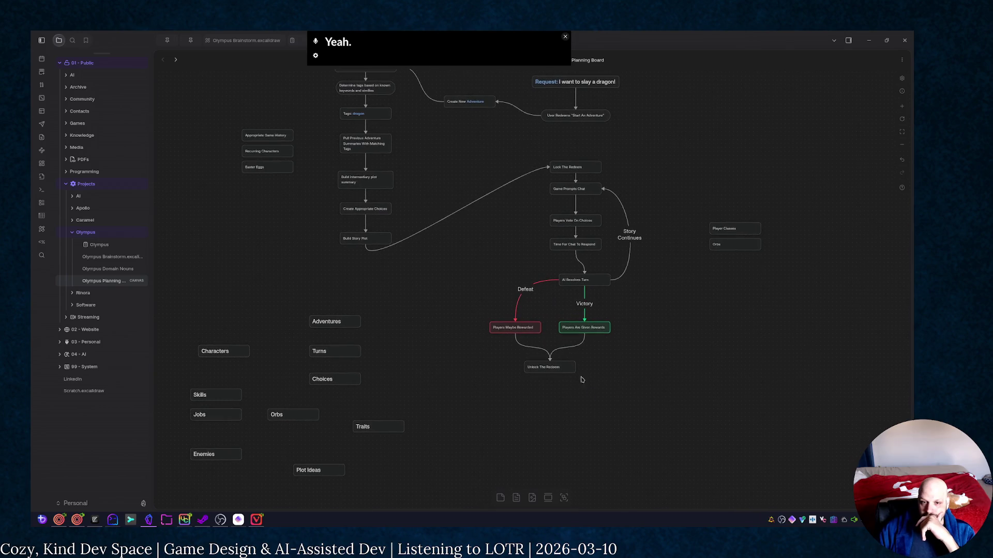
pyautogui.scroll(3, 310, 155)
pyautogui.hscroll(-1, 331, 213)
pyautogui.scroll(1, 334, 225)
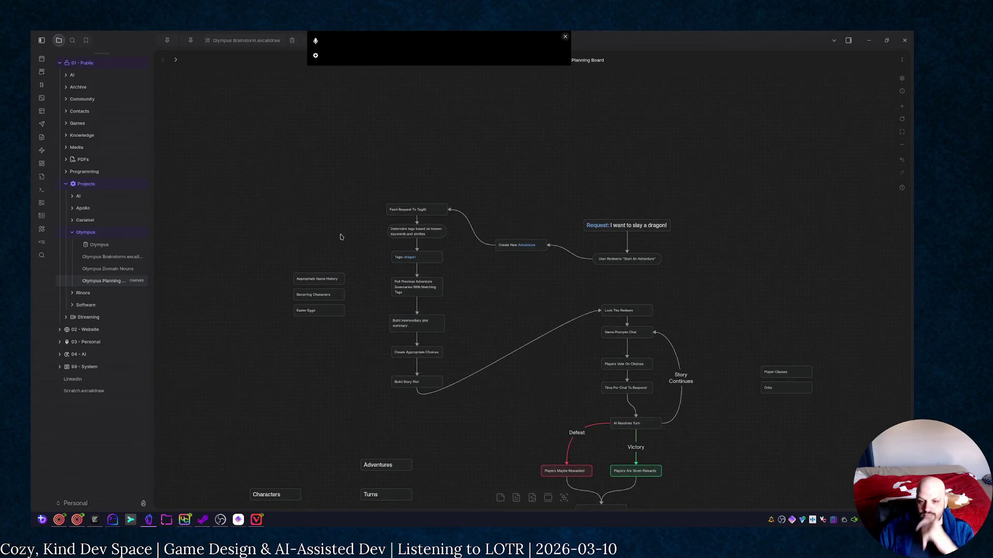
pyautogui.keyDown('ctrl'); pyautogui.scroll(3, 312, 270); pyautogui.keyUp('ctrl')
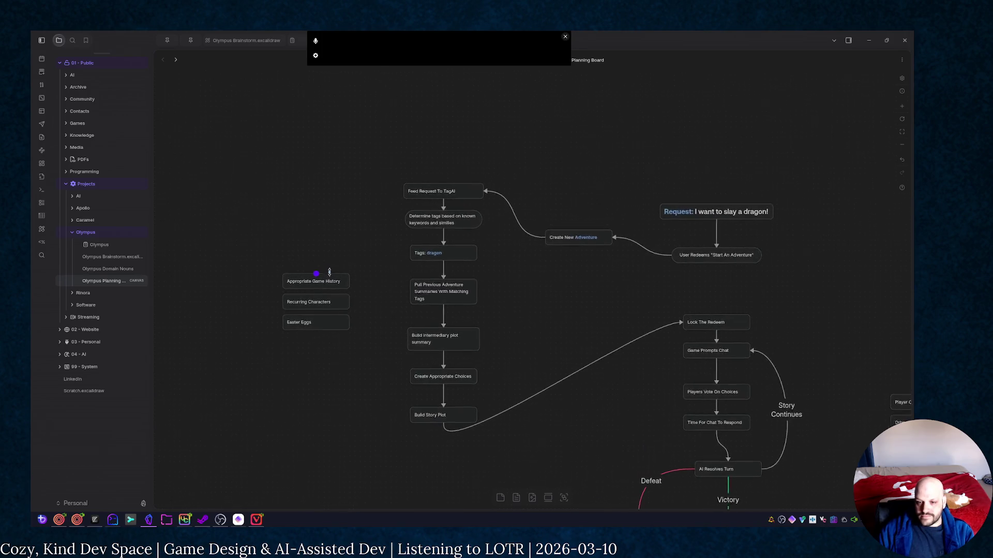
pyautogui.moveTo(411, 295); pyautogui.dragTo(308, 272)
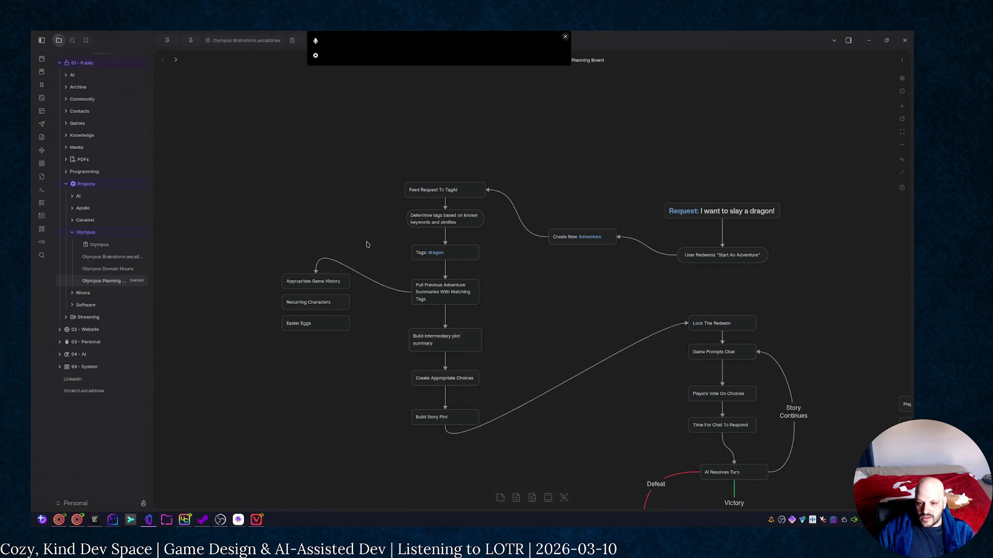
# Replace the arrow with a 'Content' group of the three left cards, linked from Pull Previous Adventure Summaries
pyautogui.press('Delete')
pyautogui.moveTo(243, 257); pyautogui.dragTo(380, 344)
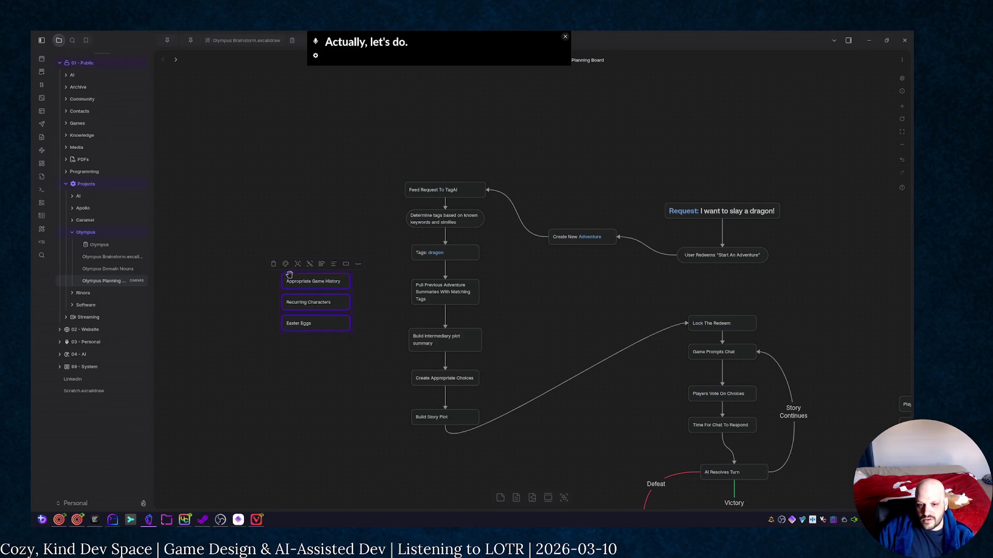
pyautogui.click(298, 264)
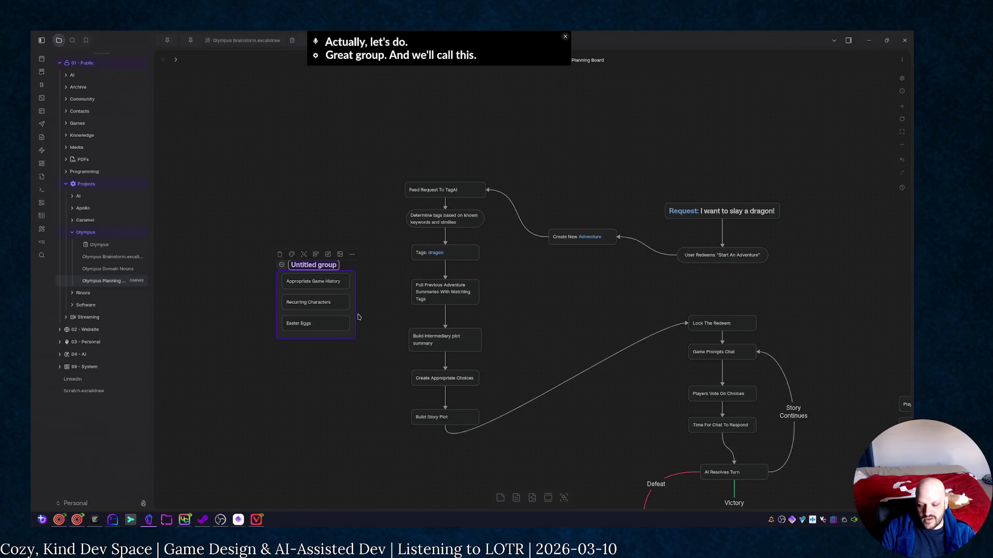
pyautogui.write('Content')
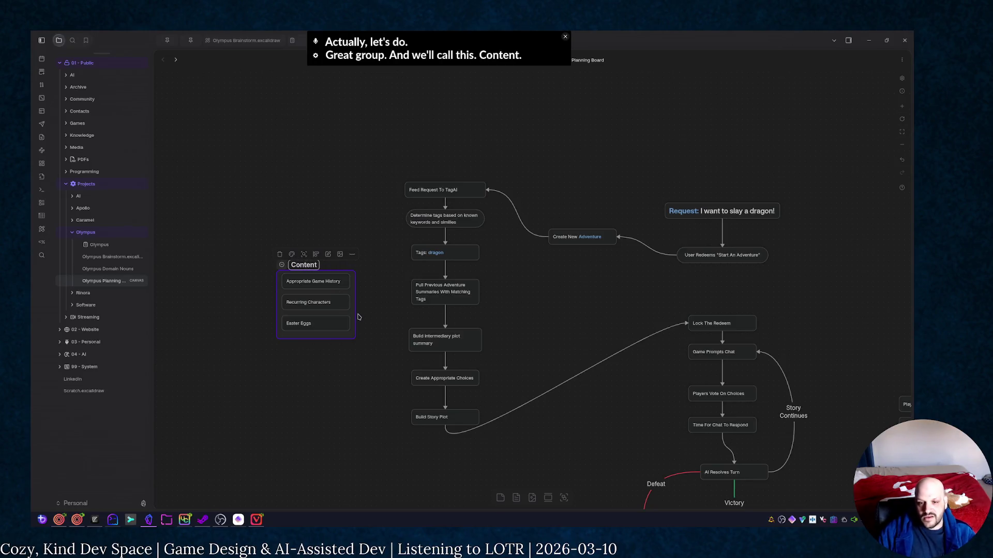
pyautogui.click(369, 329)
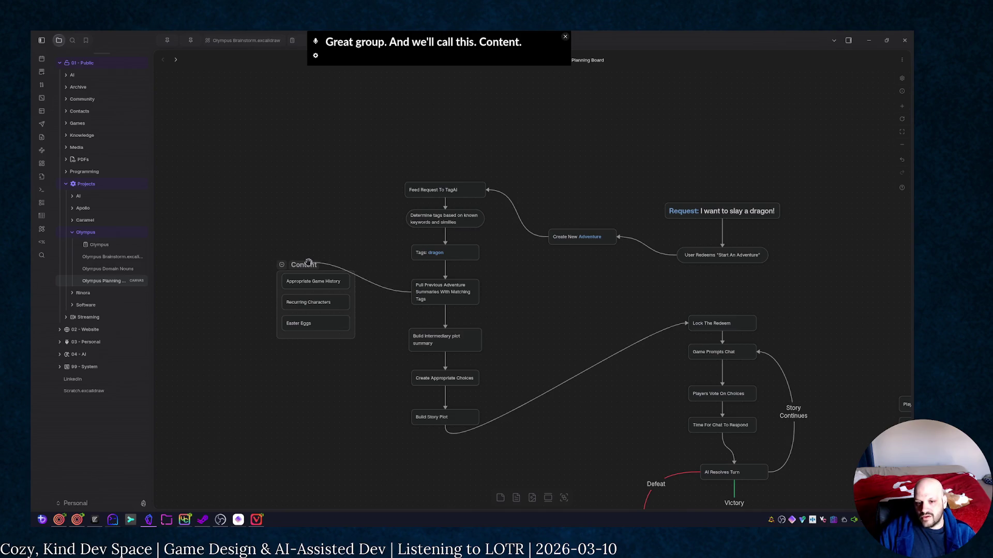
pyautogui.moveTo(412, 293)
pyautogui.mouseDown()
pyautogui.moveTo(312, 326)
pyautogui.moveTo(408, 341)
pyautogui.mouseUp()
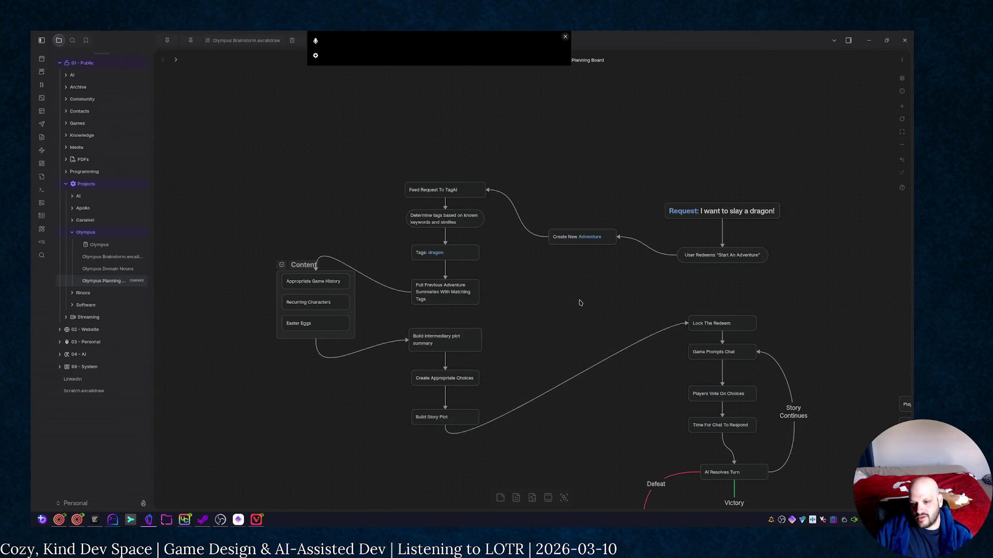
# Colour the Content group a custom strong blue (RGB 8,118,166)
pyautogui.click(300, 266)
pyautogui.click(292, 255)
pyautogui.click(351, 269)
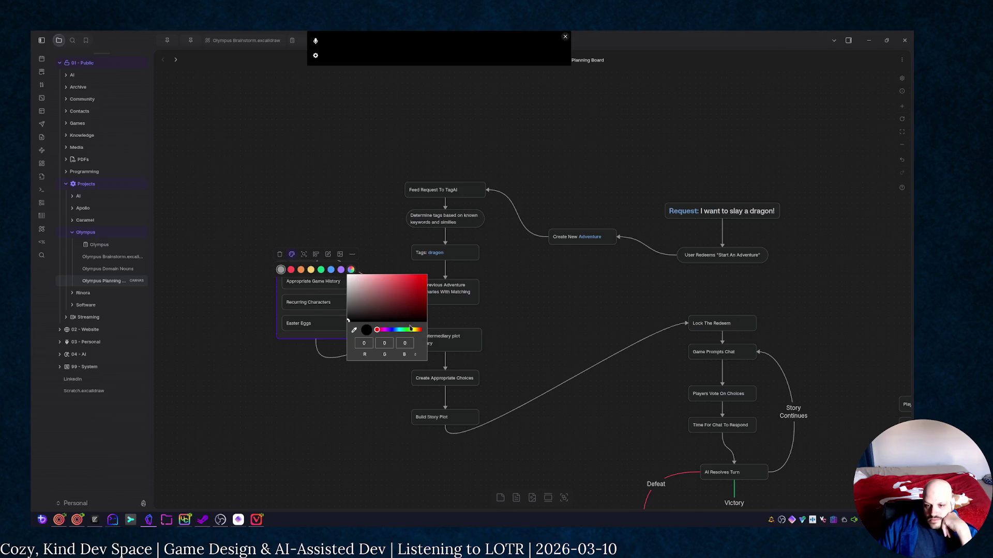
pyautogui.moveTo(402, 331); pyautogui.dragTo(398, 333)
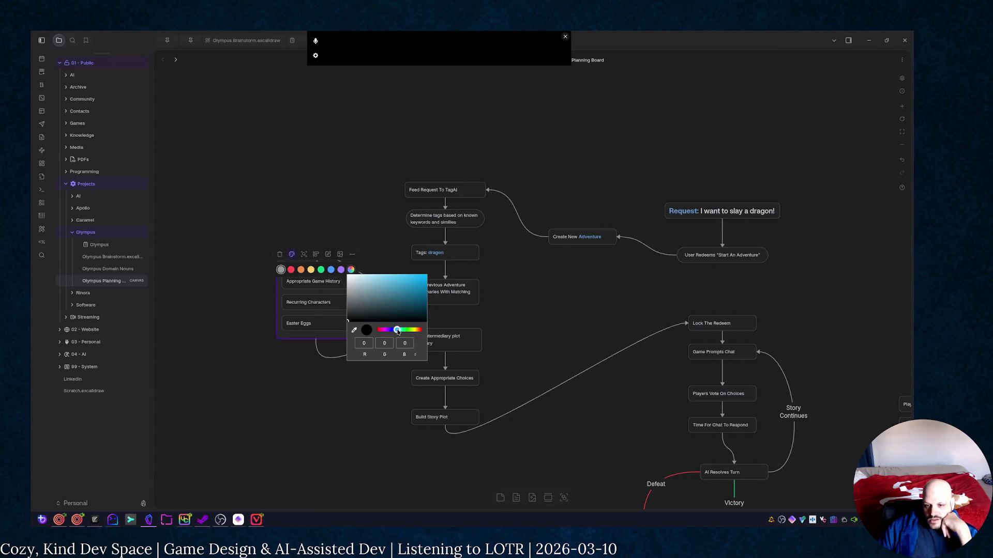
pyautogui.moveTo(422, 302); pyautogui.dragTo(422, 293)
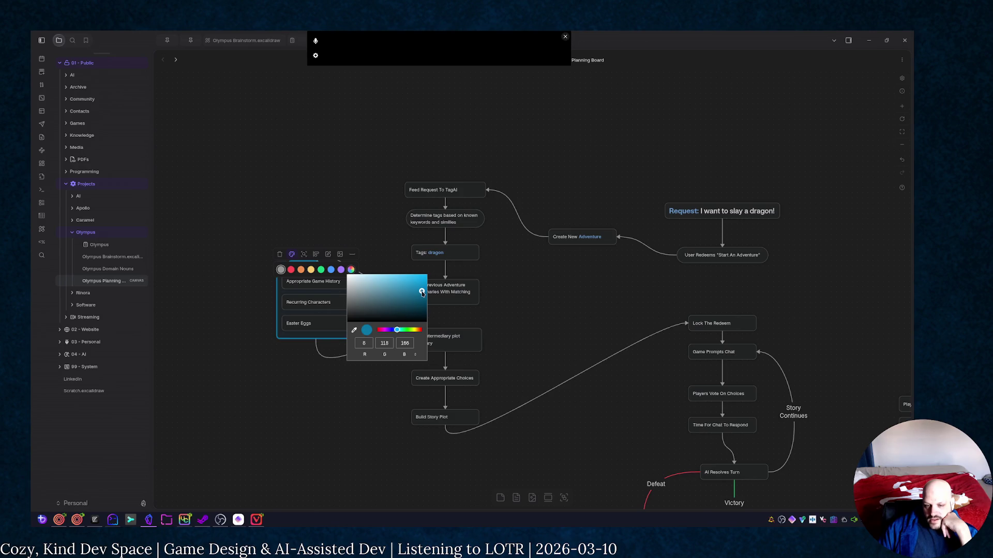
pyautogui.click(276, 406)
pyautogui.click(633, 331)
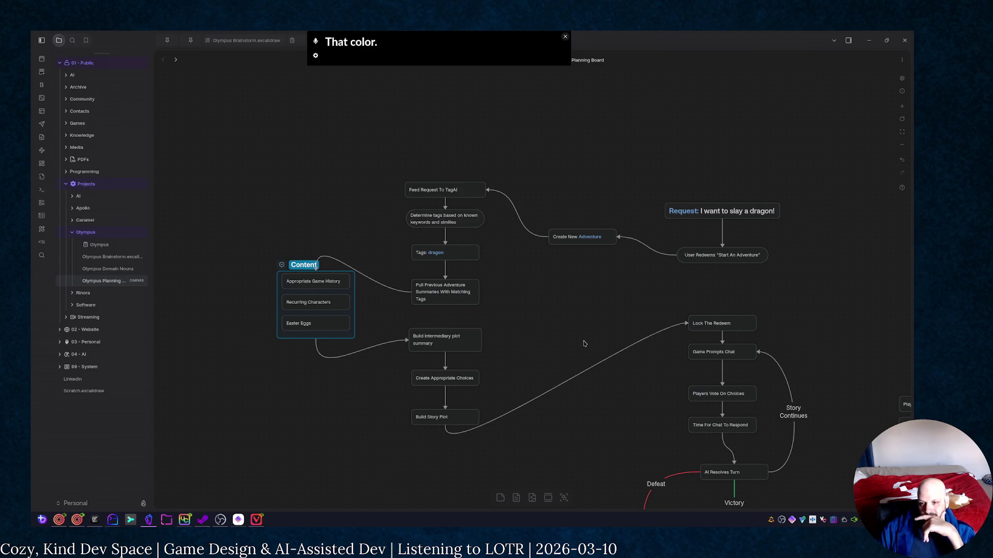
pyautogui.moveTo(574, 328); pyautogui.dragTo(474, 260)
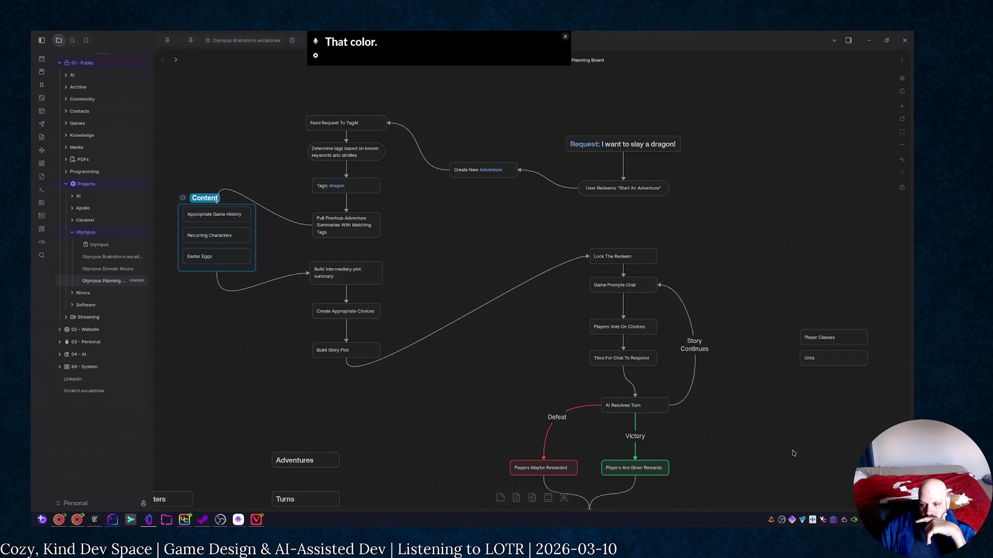
pyautogui.moveTo(793, 453)
pyautogui.mouseDown()
pyautogui.moveTo(845, 232)
pyautogui.moveTo(659, 353)
pyautogui.mouseUp()
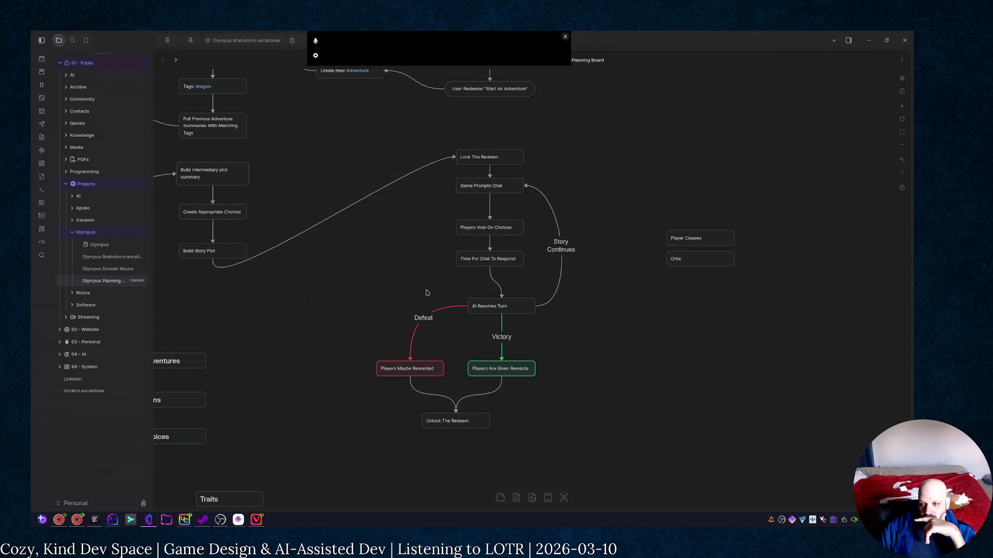
pyautogui.moveTo(829, 282); pyautogui.dragTo(725, 322)
pyautogui.moveTo(346, 325)
pyautogui.mouseDown()
pyautogui.moveTo(424, 365)
pyautogui.moveTo(458, 365)
pyautogui.mouseUp()
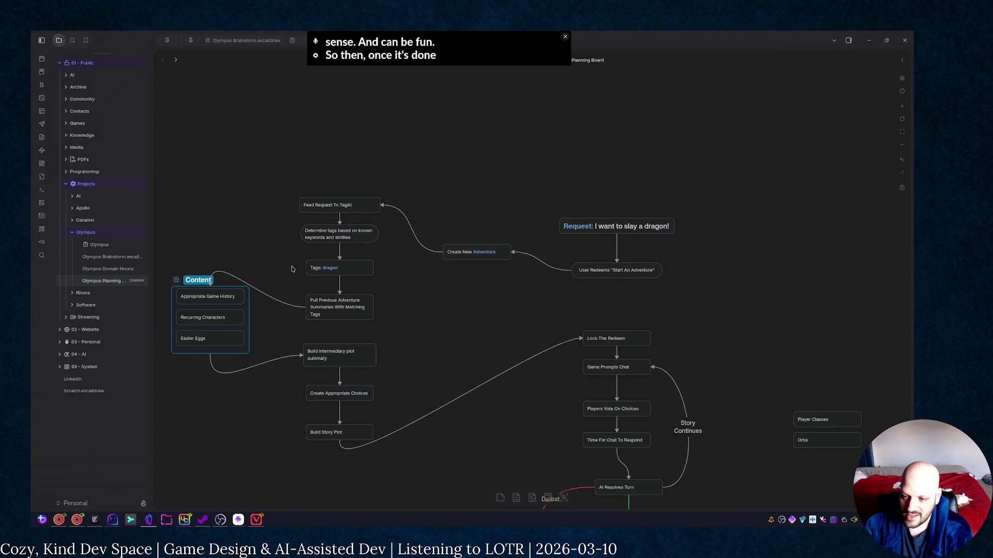
pyautogui.scroll(-3, 419, 225)
pyautogui.scroll(-2, 458, 207)
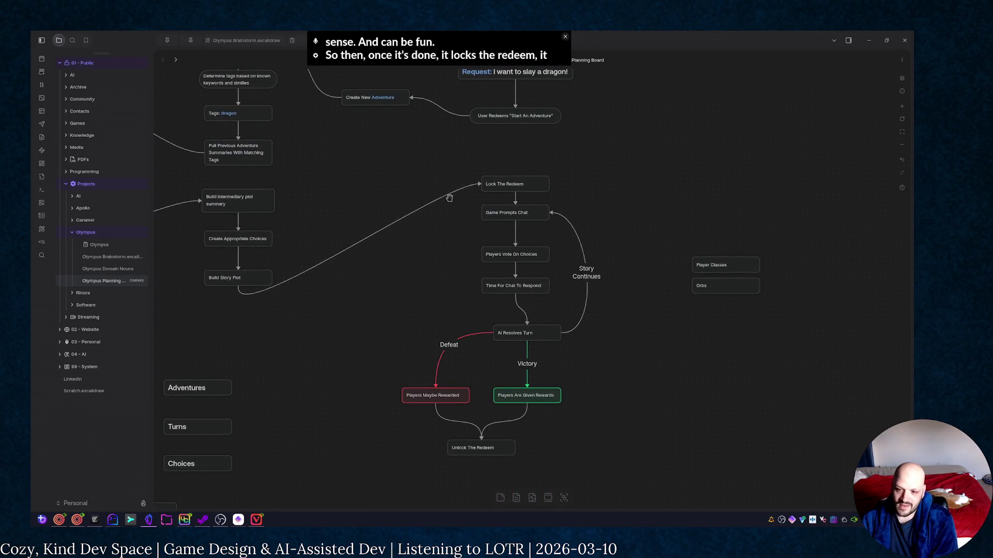
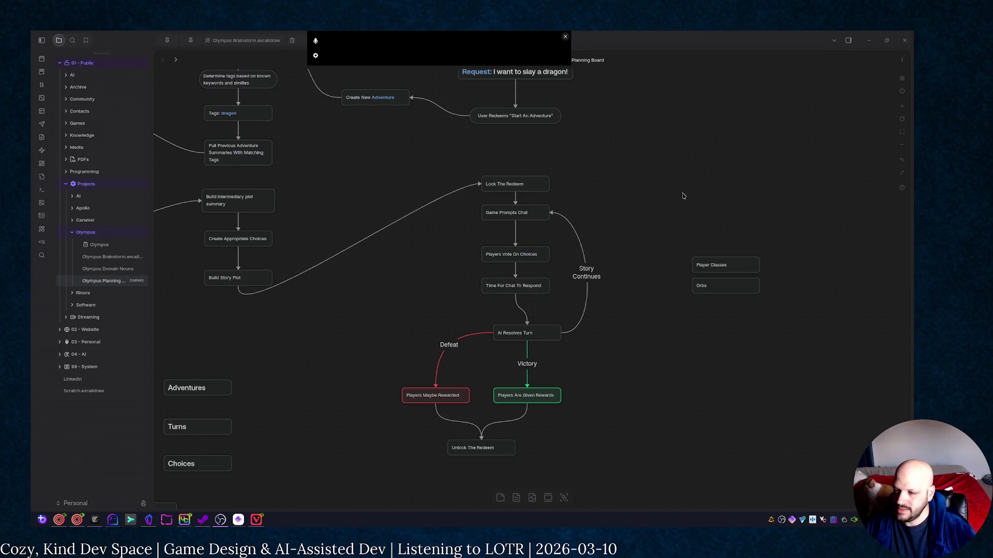
# Create a blank text card and move it to the empty space left of Characters and Skills
pyautogui.moveTo(722, 279); pyautogui.dragTo(503, 189)
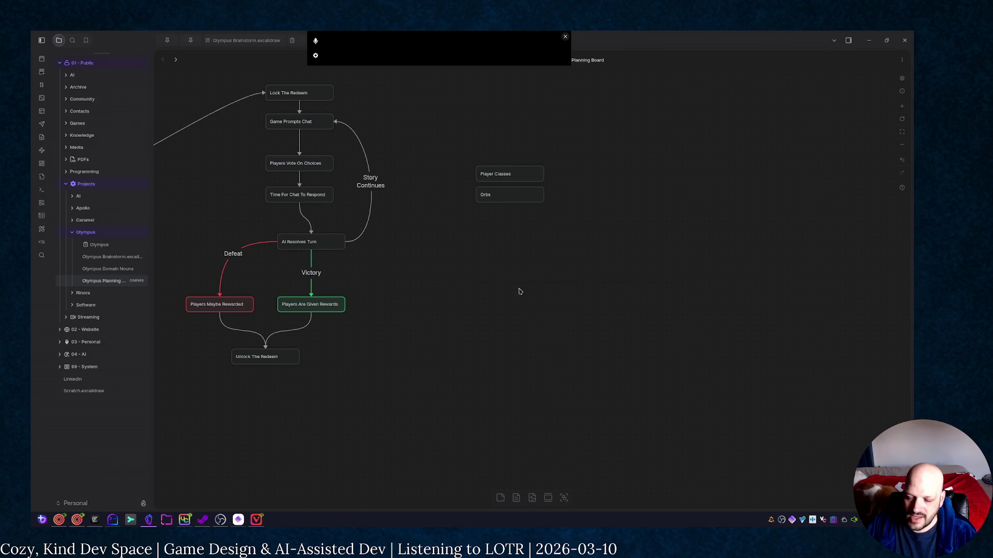
pyautogui.hscroll(-5, 520, 292)
pyautogui.scroll(3, 543, 295)
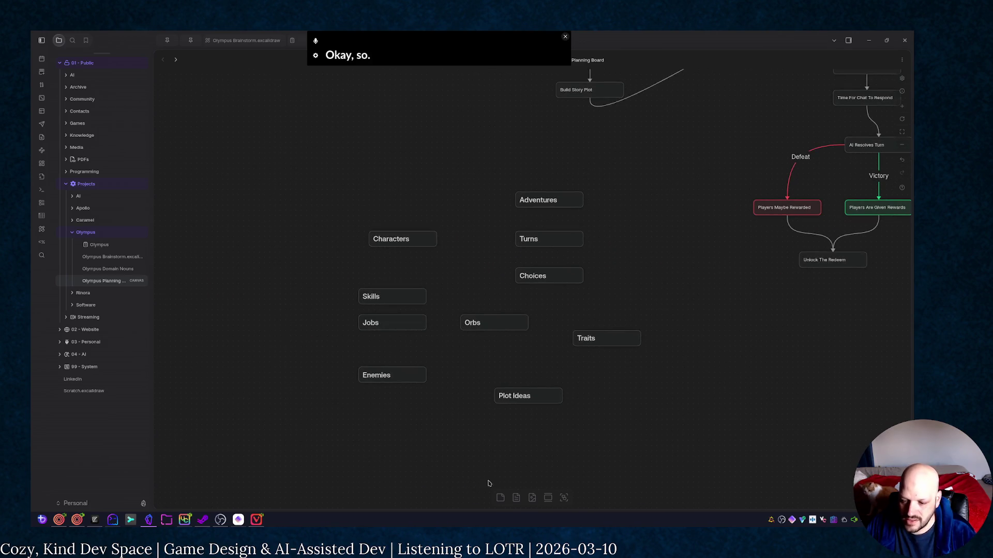
pyautogui.hscroll(-3, 488, 484)
pyautogui.doubleClick(533, 287)
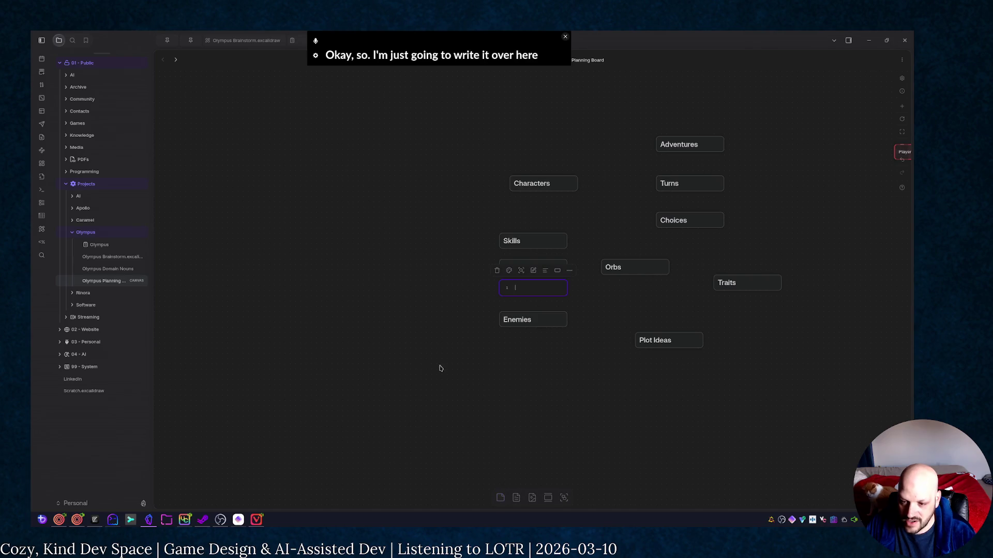
pyautogui.click(609, 382)
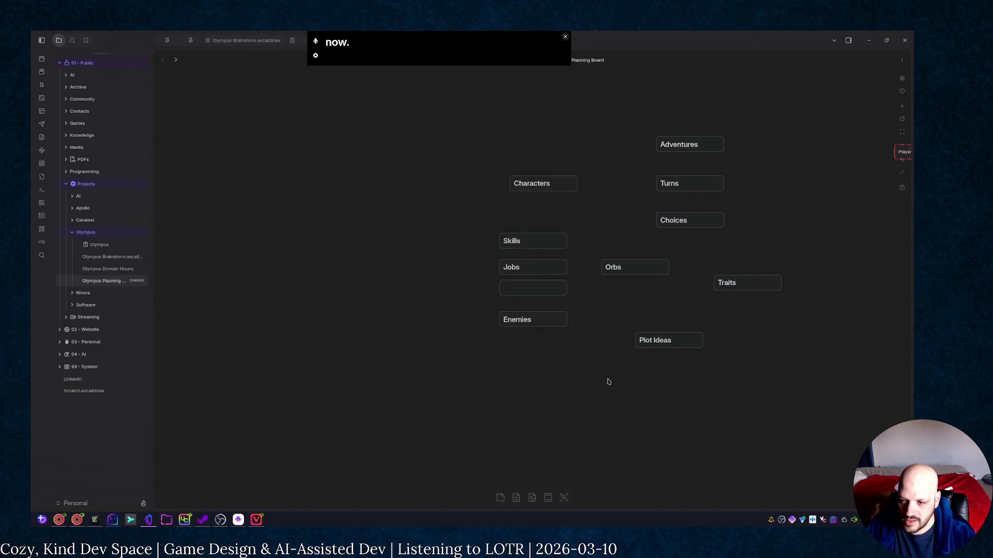
pyautogui.moveTo(517, 286)
pyautogui.mouseDown()
pyautogui.moveTo(261, 299)
pyautogui.moveTo(379, 374)
pyautogui.mouseUp()
# Write the note that players get jobs, jobs have traits and skills, retyping the first draft
pyautogui.doubleClick(301, 323)
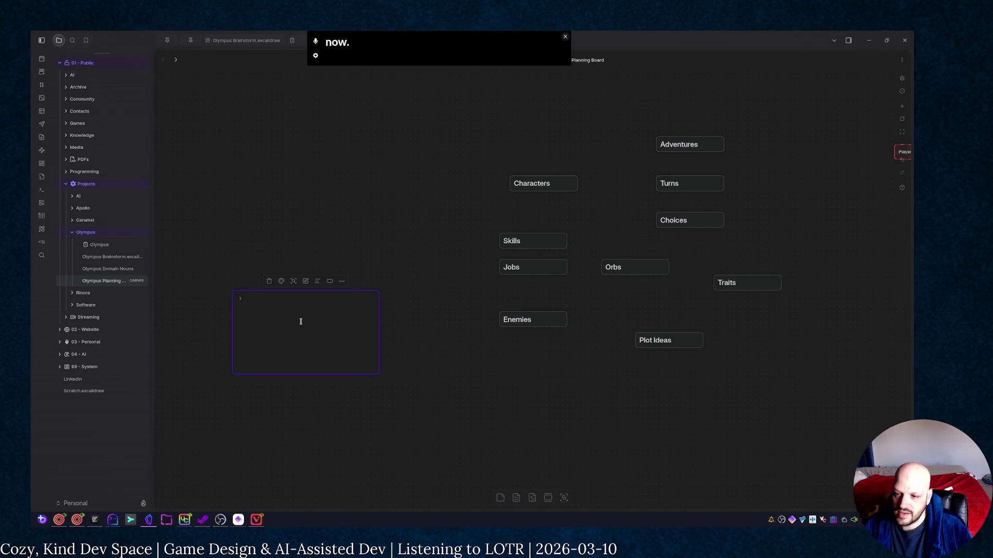
pyautogui.write('Class')
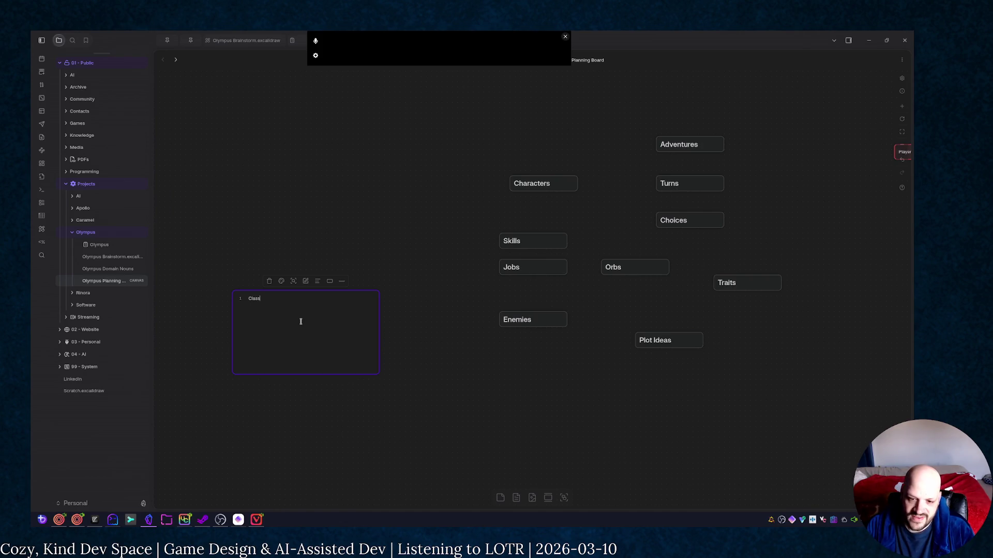
pyautogui.write('es can have t')
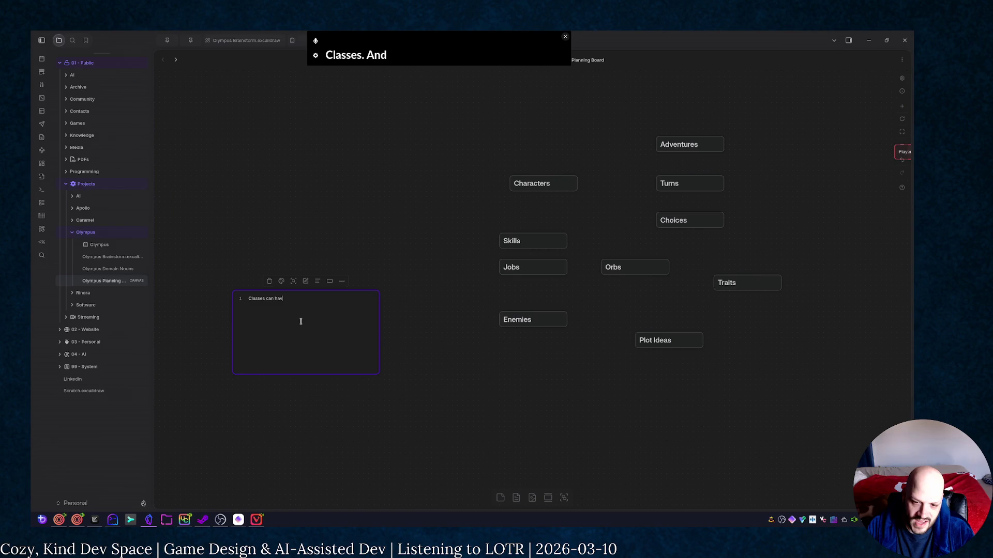
pyautogui.write('raits and players can')
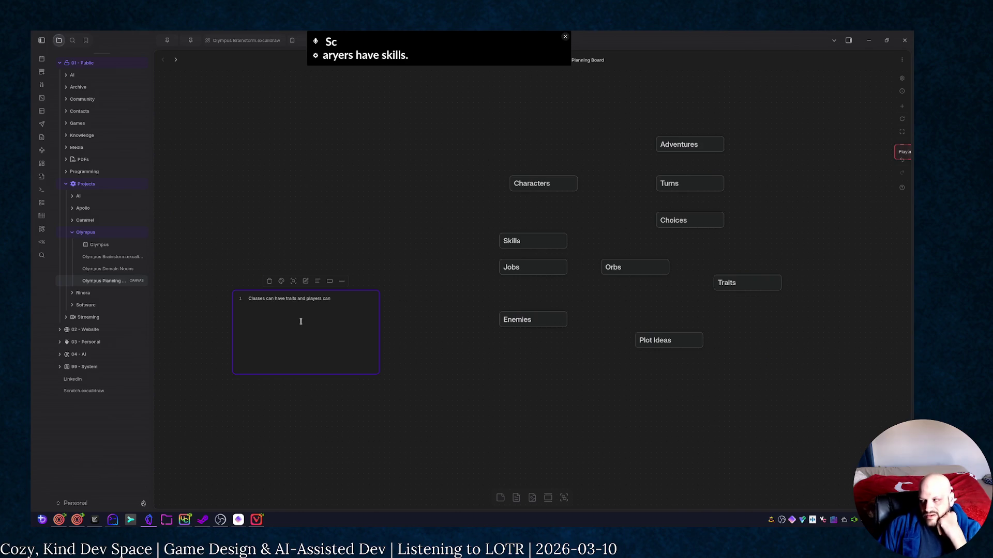
pyautogui.hotkey('ctrl', 'a')
pyautogui.write('Players can have an')
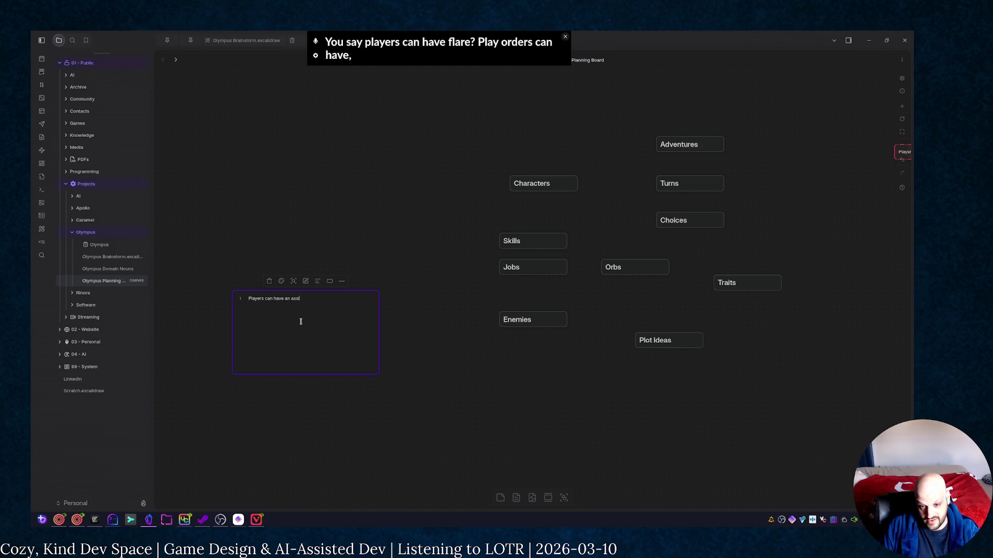
pyautogui.write(' assigned cla')
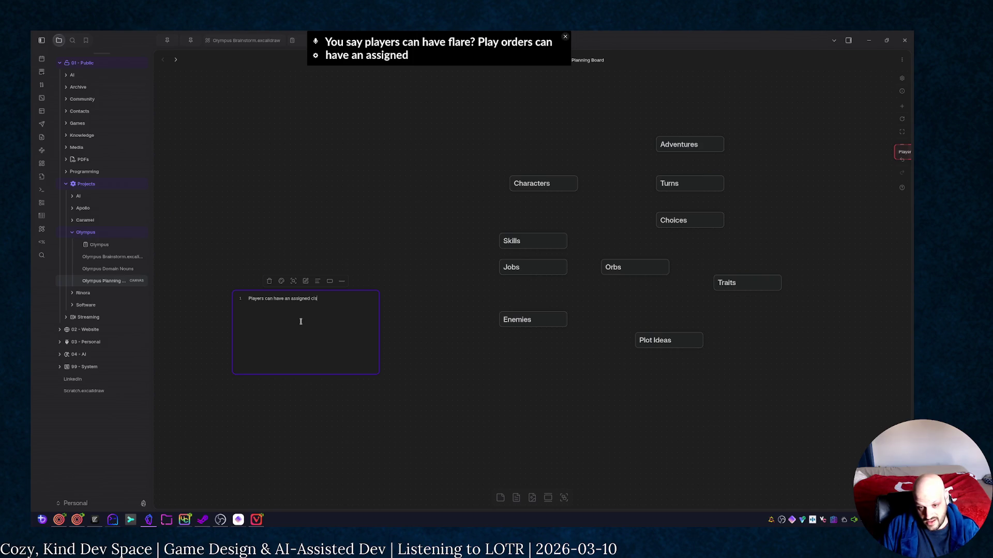
pyautogui.press('BackSpace')
pyautogui.press('BackSpace')
pyautogui.press('BackSpace')
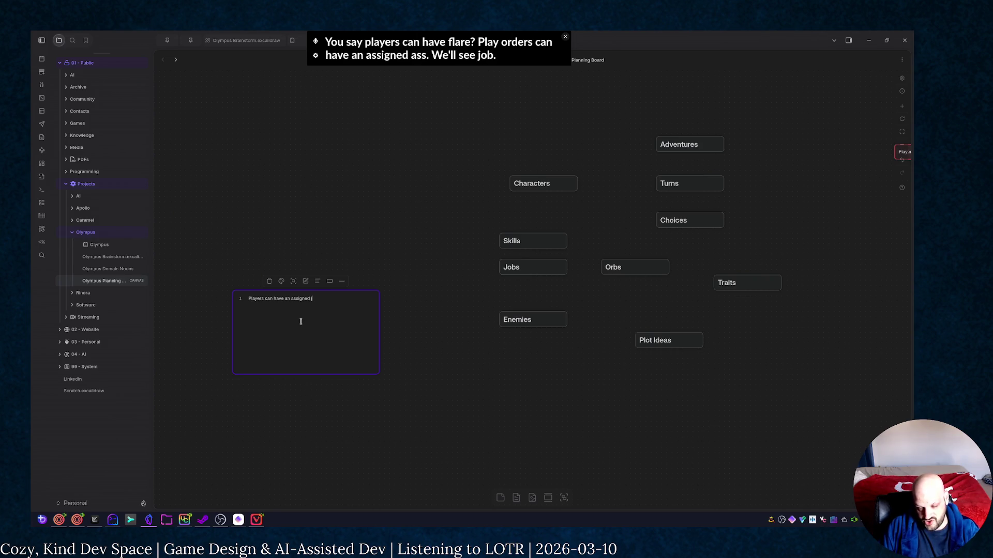
pyautogui.write('b. ')
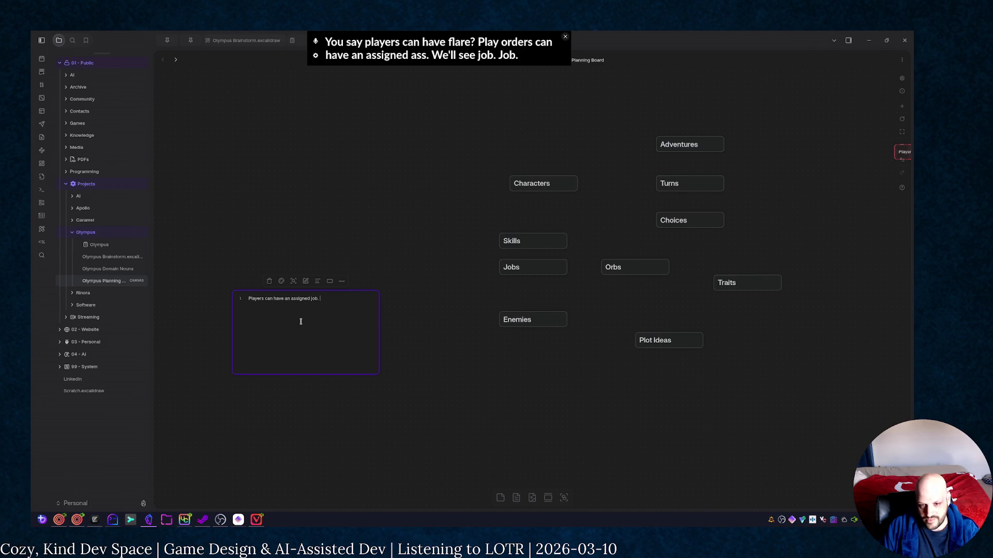
pyautogui.write('Jobs ')
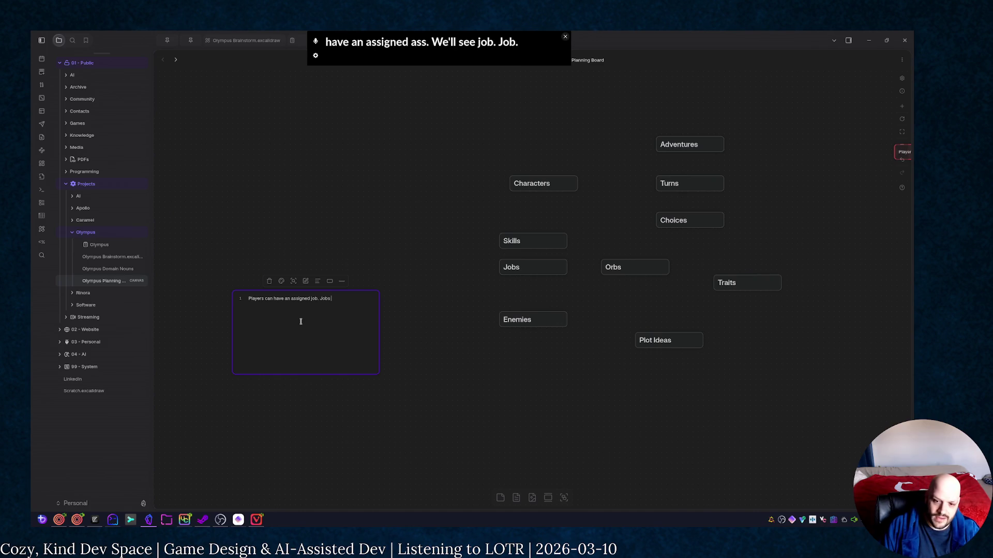
pyautogui.write('have trait')
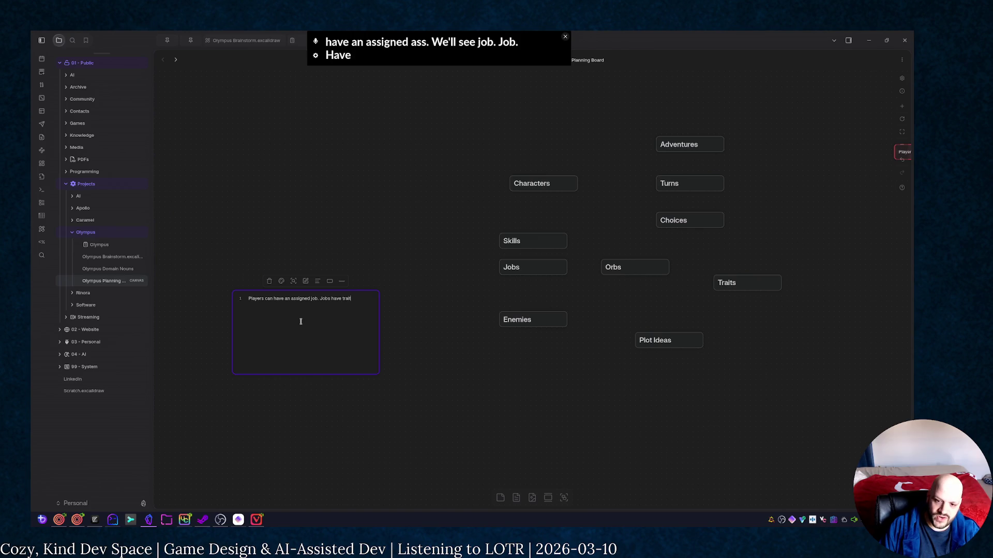
pyautogui.write('s and')
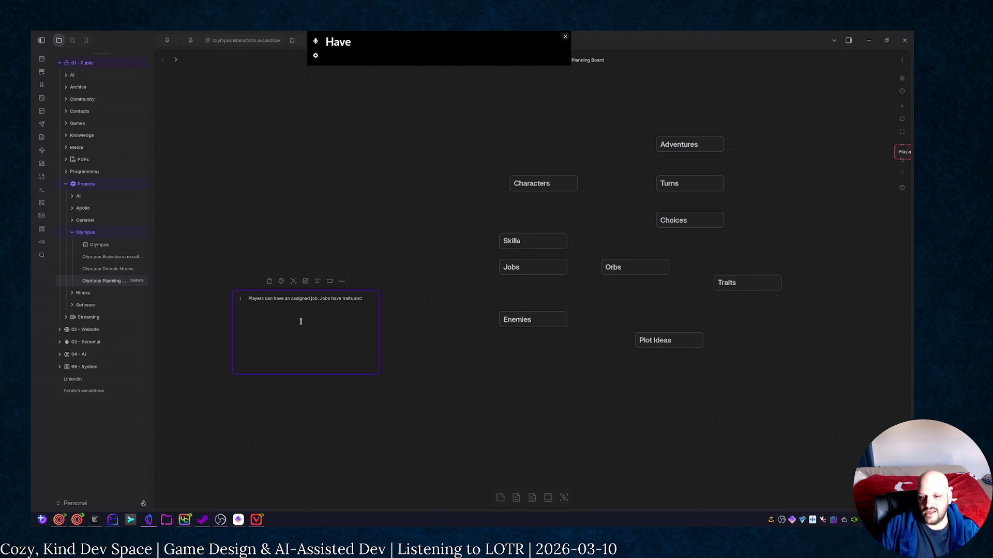
pyautogui.write(' skills.')
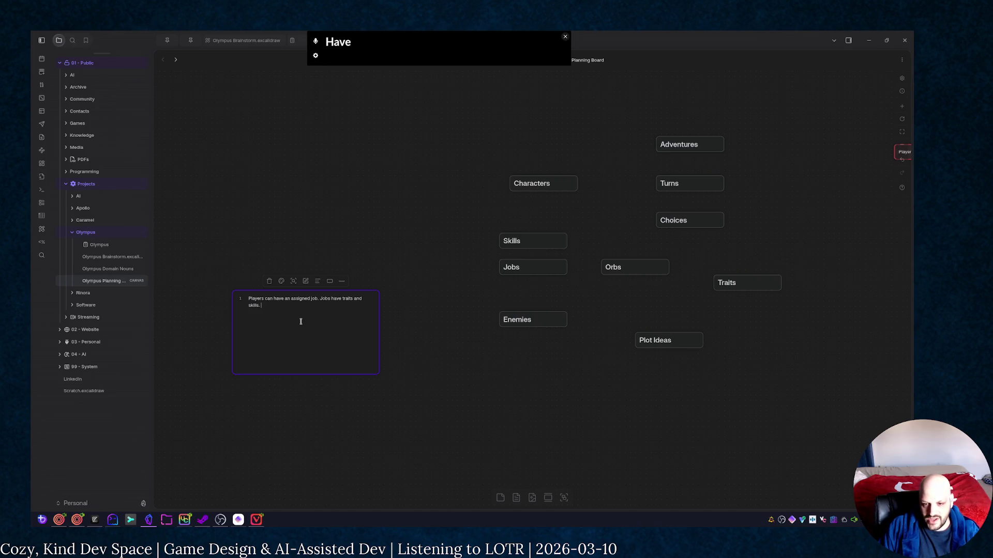
pyautogui.write('its affects the outcome of an orb being po')
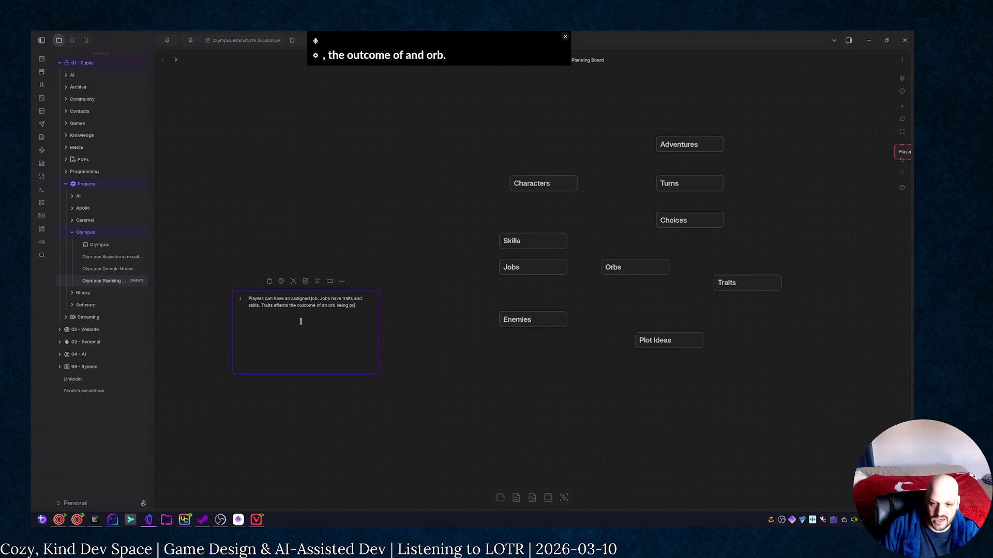
pyautogui.write(' red and skills are actions')
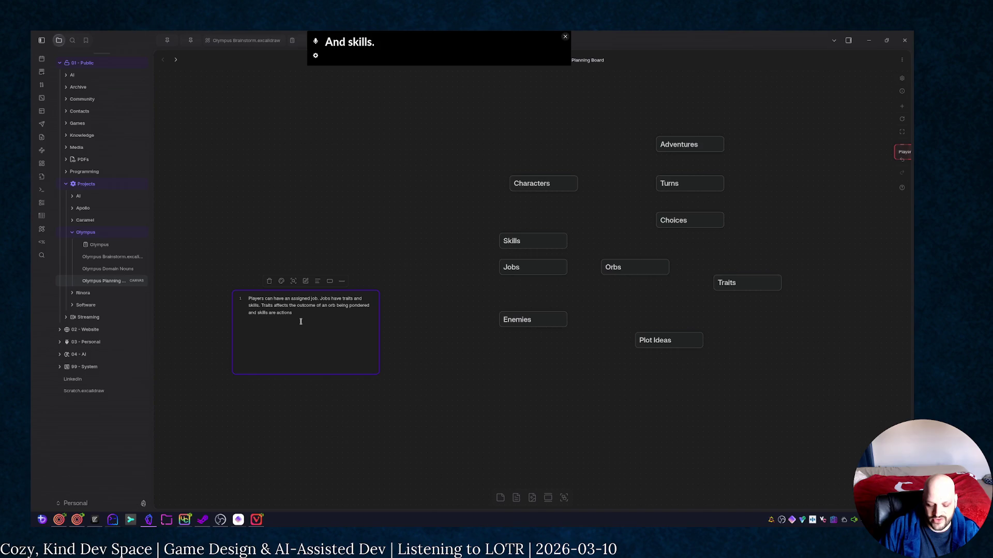
pyautogui.write('can takedur')
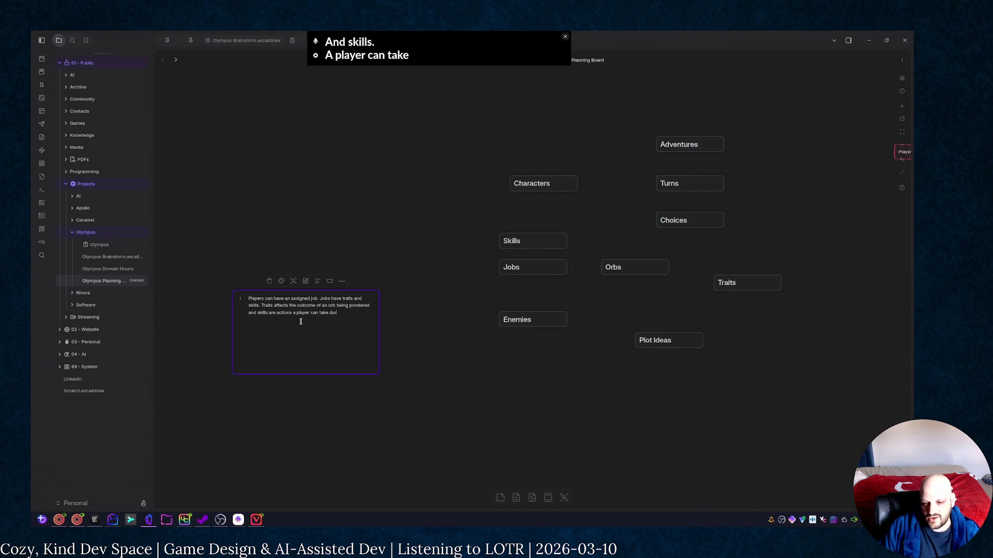
pyautogui.write('turn')
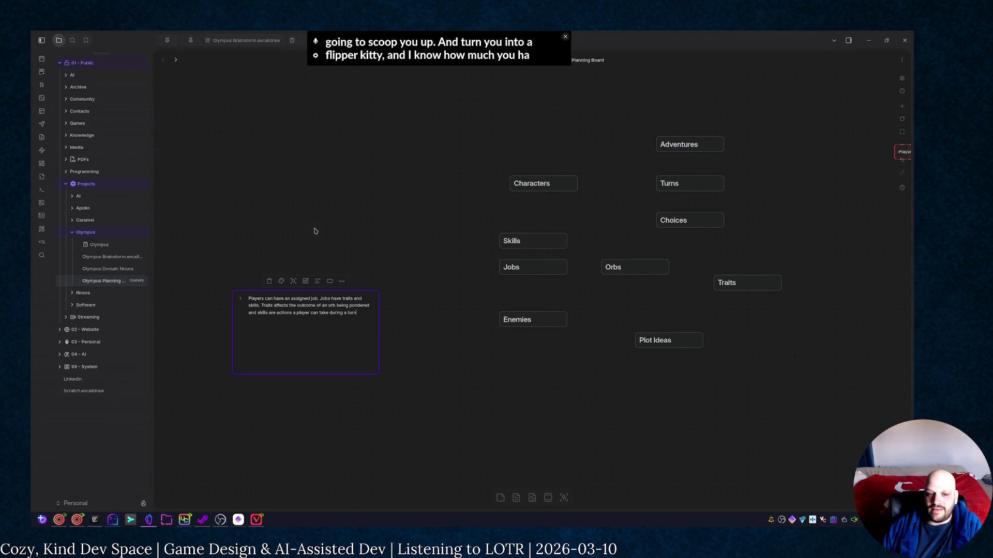
# Move the job explanation card up toward the top of the board
pyautogui.moveTo(306, 326); pyautogui.dragTo(379, 153)
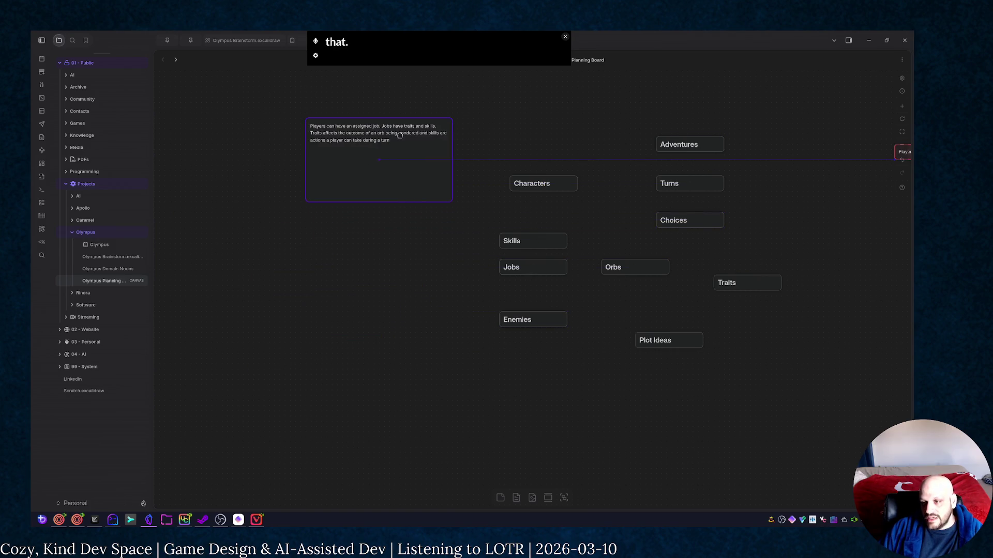
pyautogui.moveTo(810, 218); pyautogui.dragTo(563, 344)
pyautogui.moveTo(601, 204); pyautogui.dragTo(394, 374)
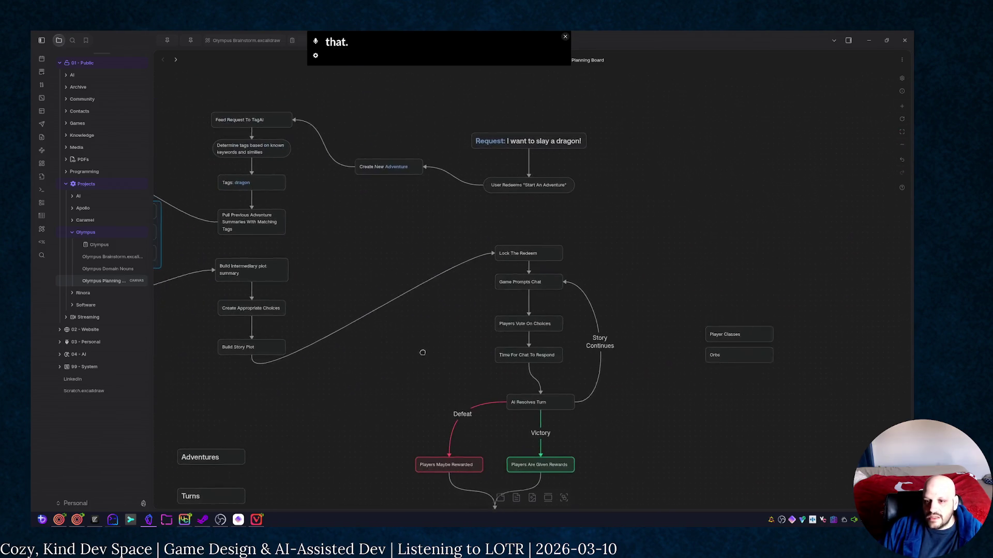
pyautogui.scroll(-3, 419, 327)
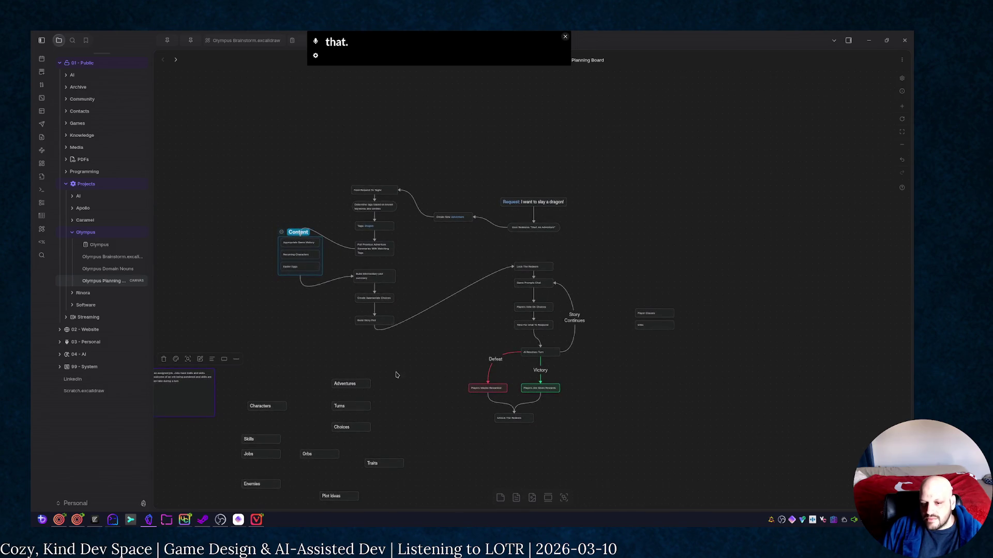
pyautogui.scroll(-5, 399, 385)
pyautogui.scroll(2, 466, 311)
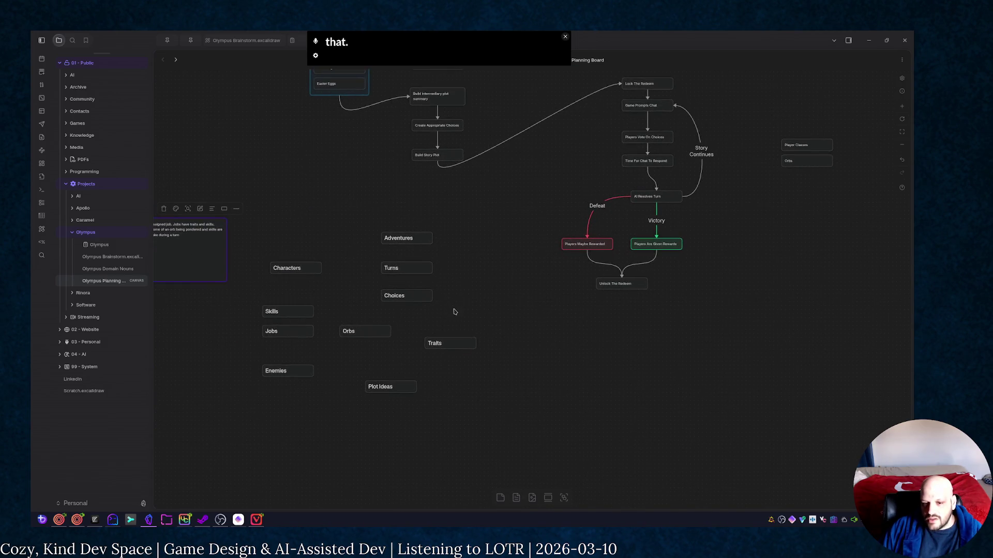
# Place Jobs to the right of Enemies with Skills below and to its right
pyautogui.moveTo(374, 259); pyautogui.dragTo(633, 291)
pyautogui.moveTo(388, 238); pyautogui.dragTo(693, 345)
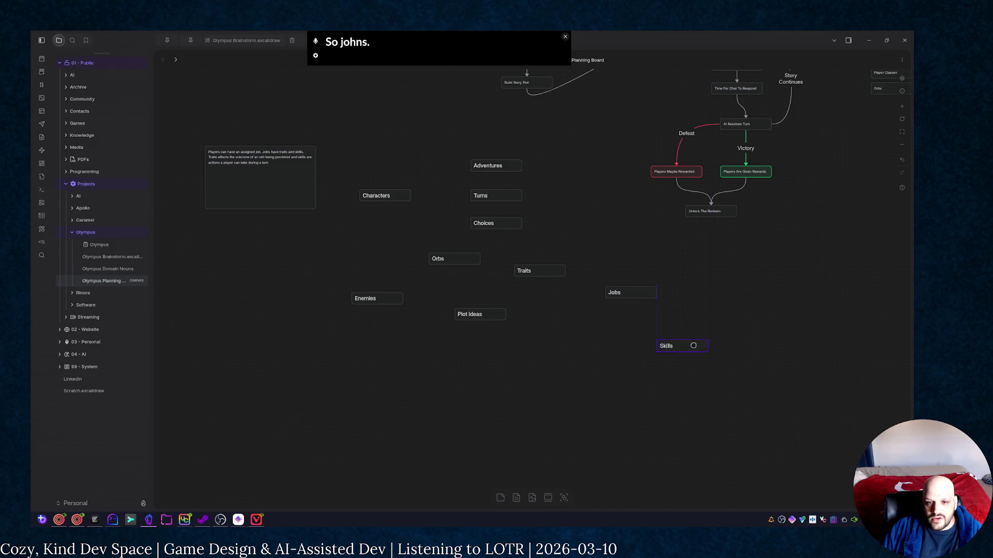
pyautogui.moveTo(660, 352); pyautogui.dragTo(680, 342)
# Link Jobs to Skills and to Traits, with Traits moved left of Skills
pyautogui.click(632, 301)
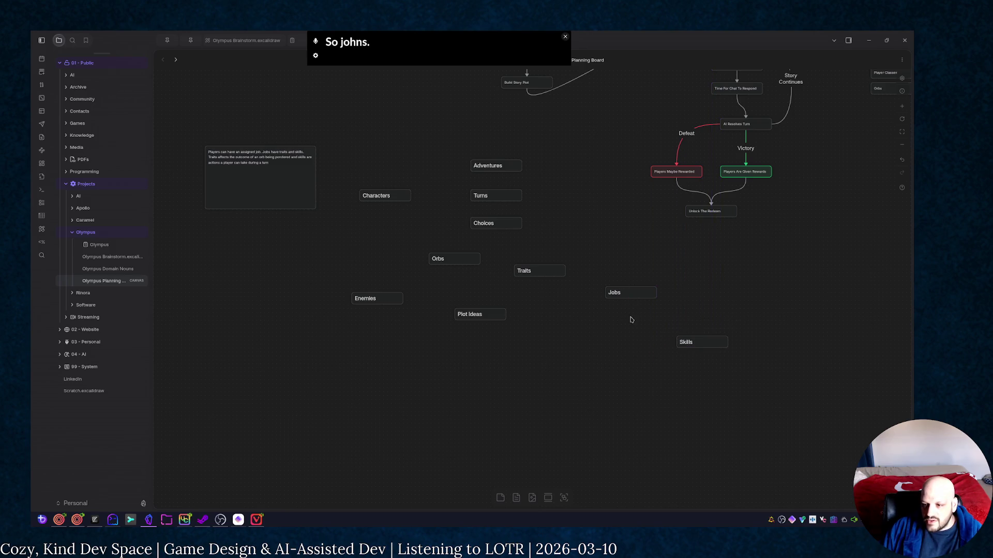
pyautogui.moveTo(629, 300); pyautogui.dragTo(702, 338)
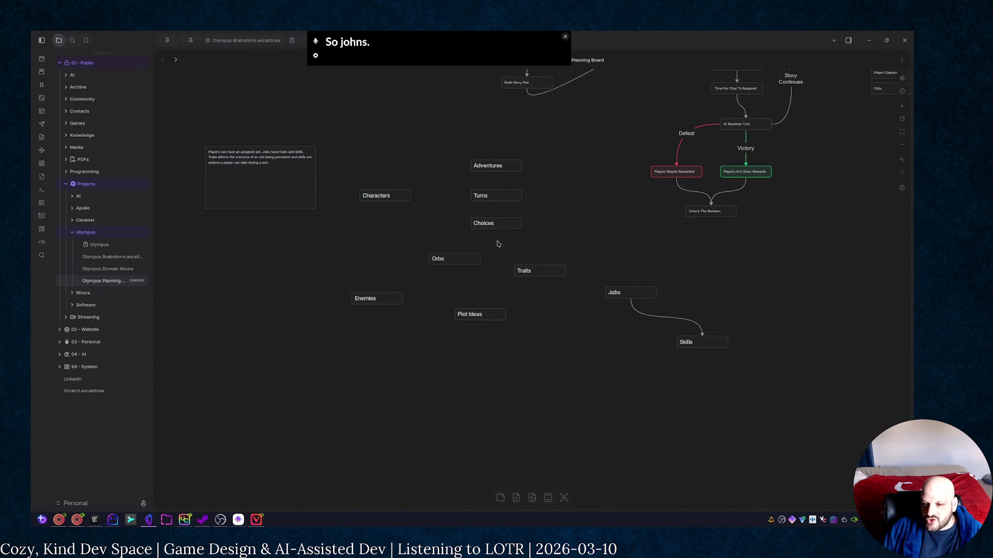
pyautogui.moveTo(549, 273); pyautogui.dragTo(605, 344)
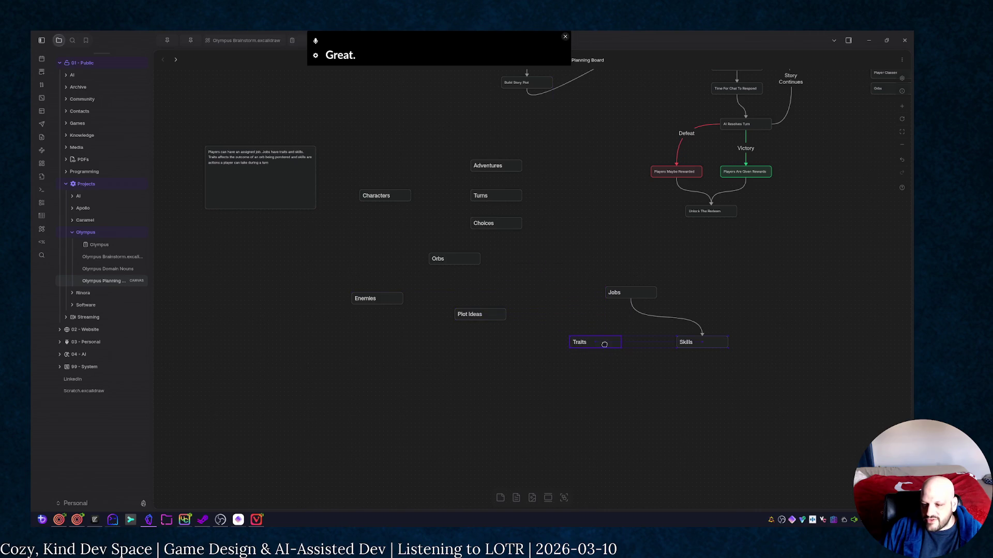
pyautogui.moveTo(630, 299); pyautogui.dragTo(595, 337)
# Place Orbs below Traits and link Traits down to it, nudging Adventures beside Turns
pyautogui.moveTo(466, 255)
pyautogui.mouseDown()
pyautogui.moveTo(546, 393)
pyautogui.moveTo(567, 374)
pyautogui.mouseUp()
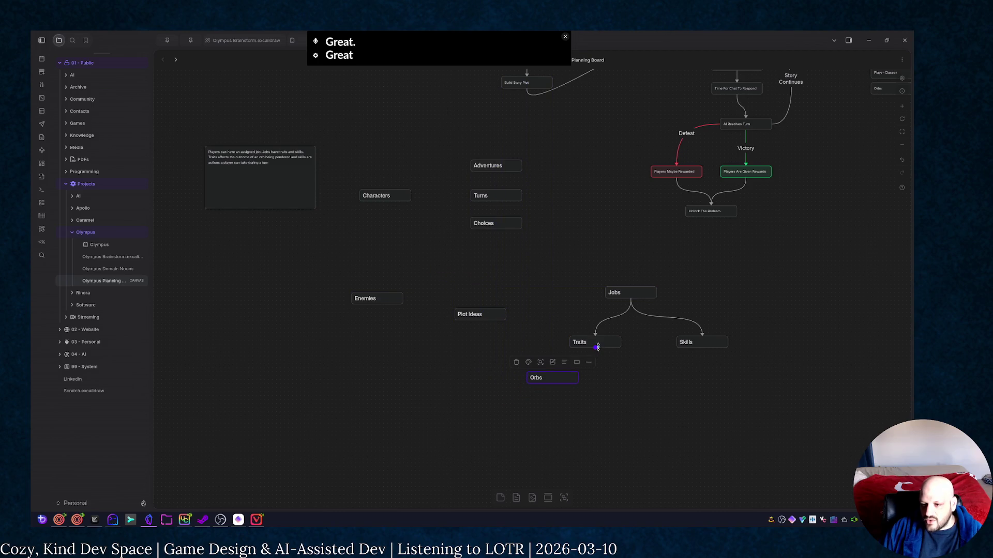
pyautogui.click(597, 351)
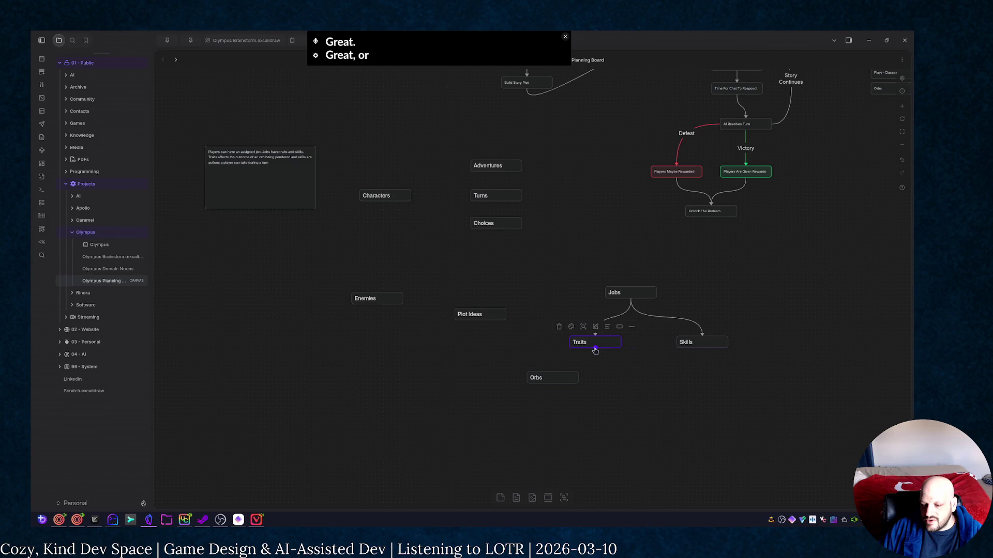
pyautogui.moveTo(594, 350)
pyautogui.mouseDown()
pyautogui.moveTo(551, 376)
pyautogui.moveTo(601, 375)
pyautogui.mouseUp()
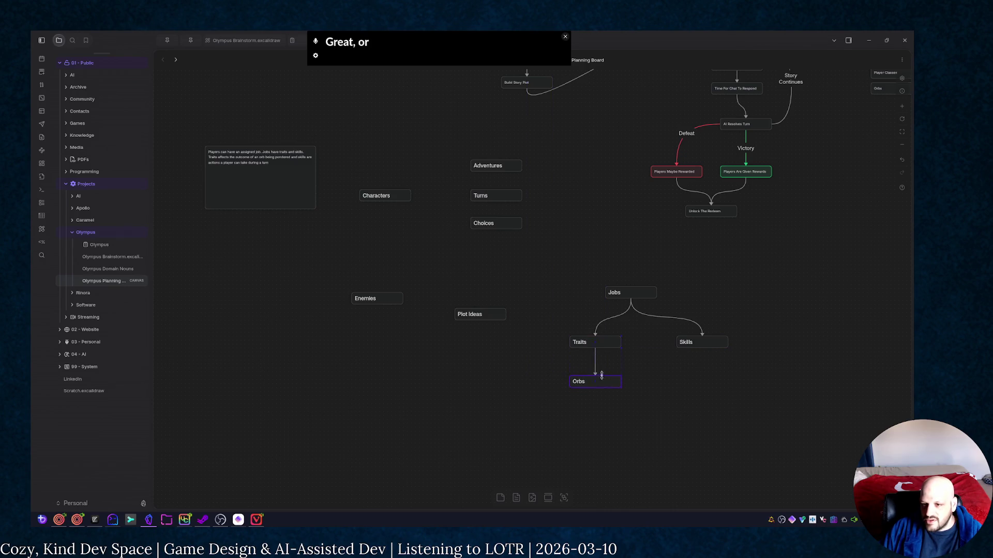
pyautogui.moveTo(504, 167); pyautogui.dragTo(577, 179)
pyautogui.click(394, 192)
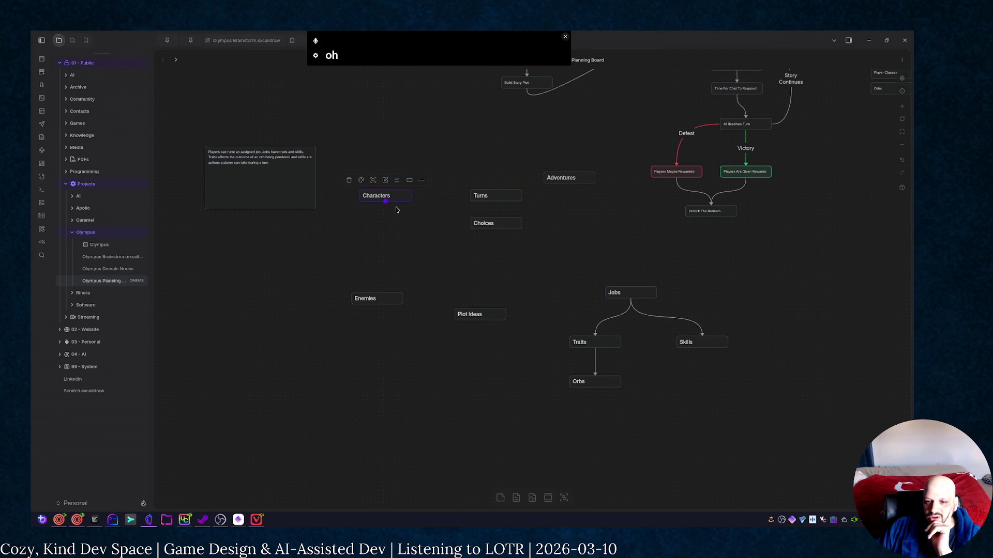
# Create a new heading card reading '# Players' after glancing into the Characters card
pyautogui.doubleClick(398, 195)
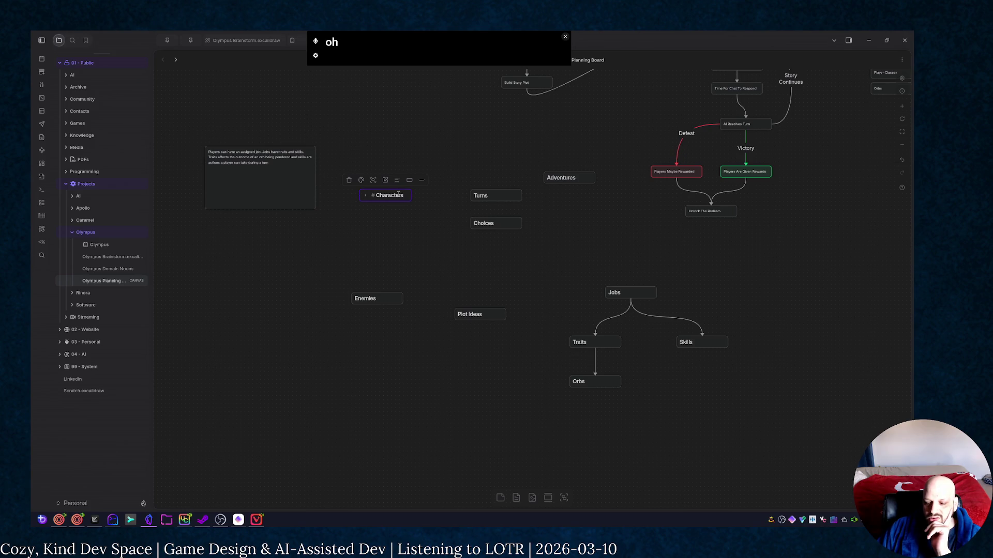
pyautogui.click(418, 223)
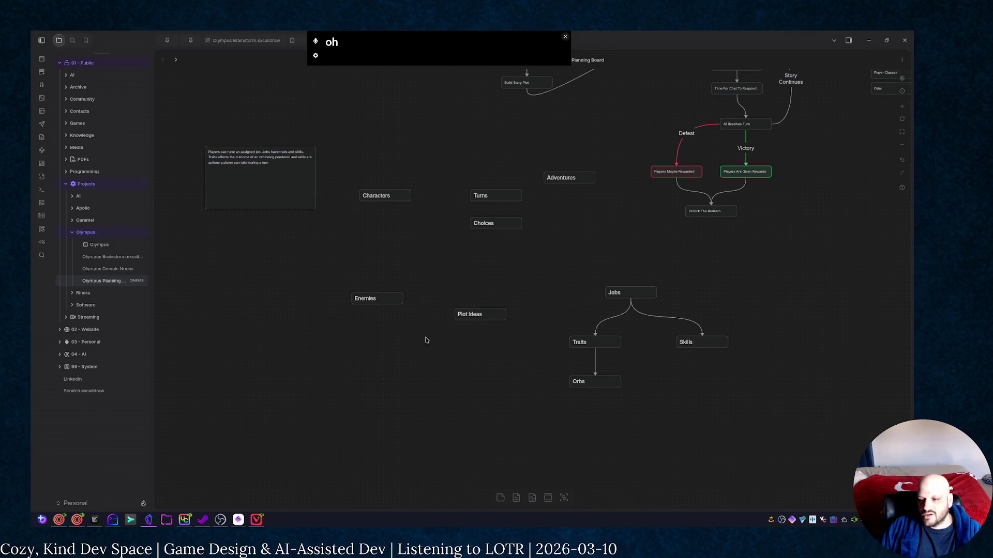
pyautogui.click(500, 497)
pyautogui.write('# Players')
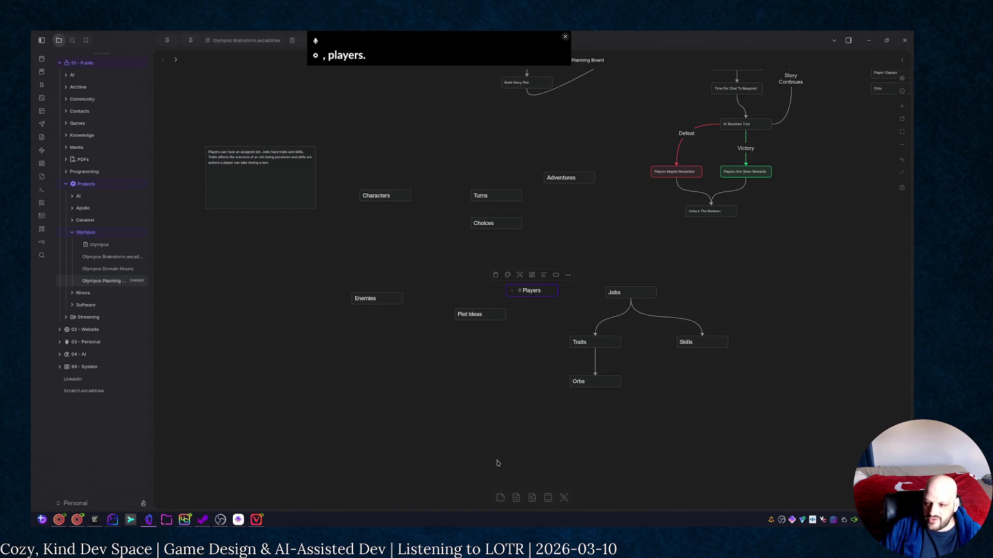
pyautogui.click(497, 463)
# Position the Players card to the left of Jobs at the top of the hierarchy
pyautogui.moveTo(548, 292)
pyautogui.mouseDown()
pyautogui.moveTo(643, 251)
pyautogui.moveTo(631, 288)
pyautogui.moveTo(628, 384)
pyautogui.moveTo(600, 379)
pyautogui.mouseUp()
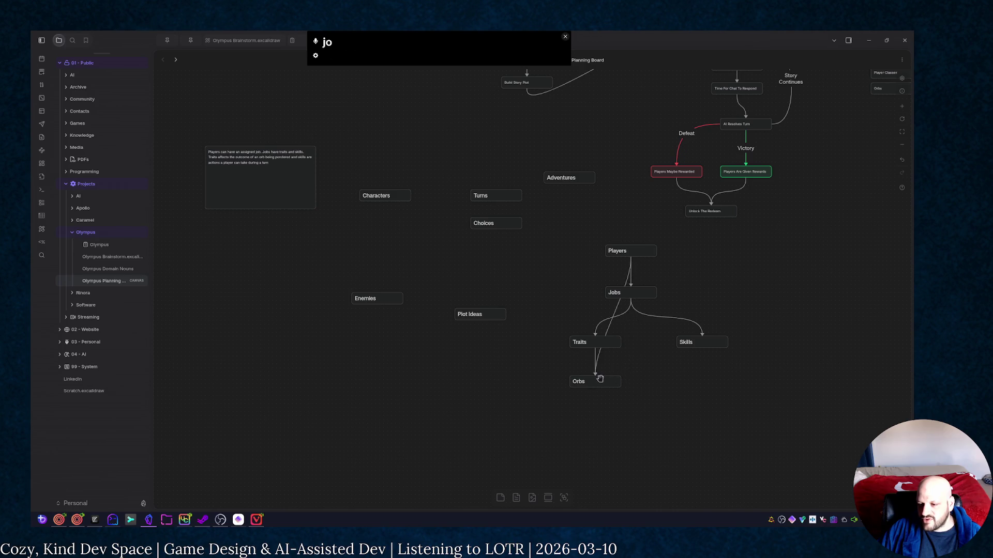
pyautogui.moveTo(642, 252); pyautogui.dragTo(547, 293)
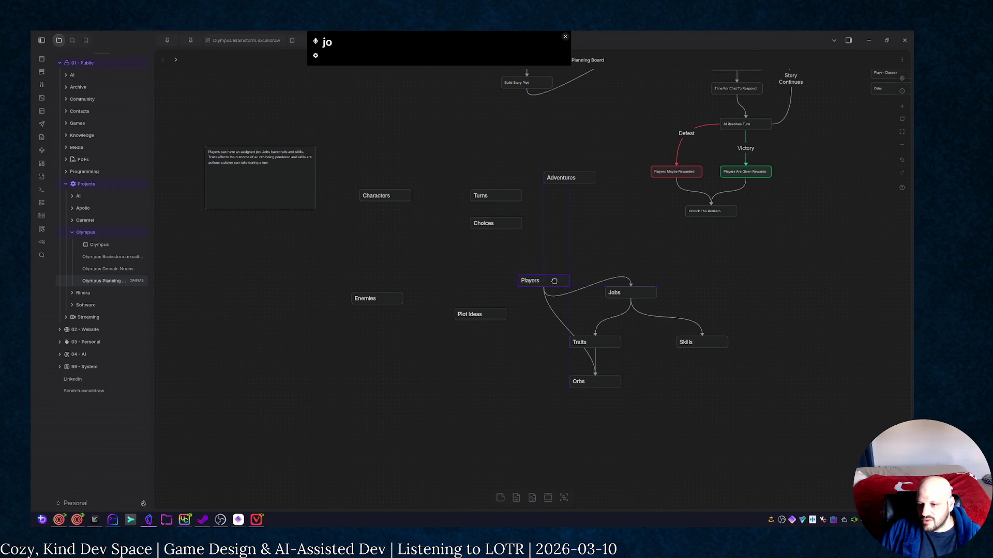
pyautogui.click(553, 300)
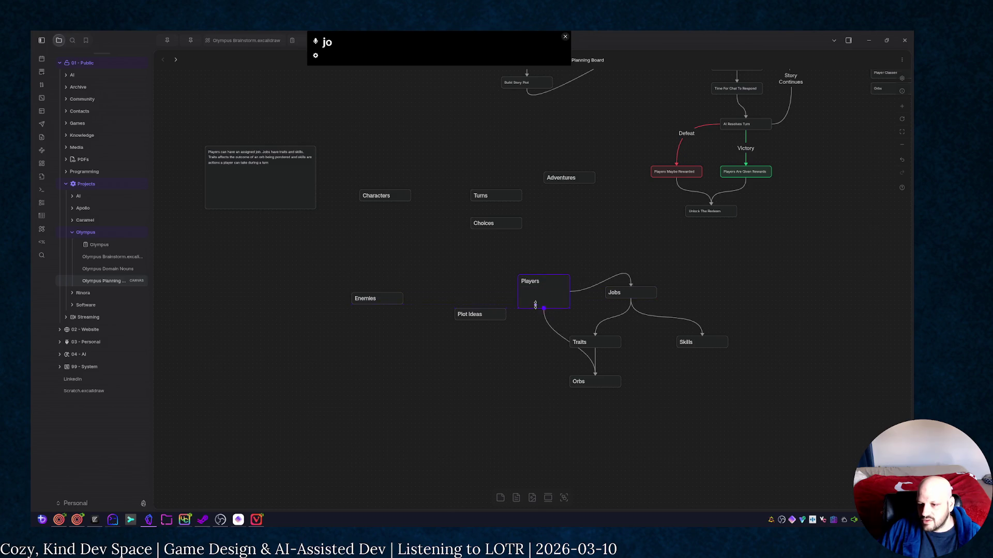
# Rearrange the cluster: Traits up between Jobs and Orbs, Plot Ideas up-left, Enemies right of Jobs
pyautogui.moveTo(556, 282); pyautogui.dragTo(564, 287)
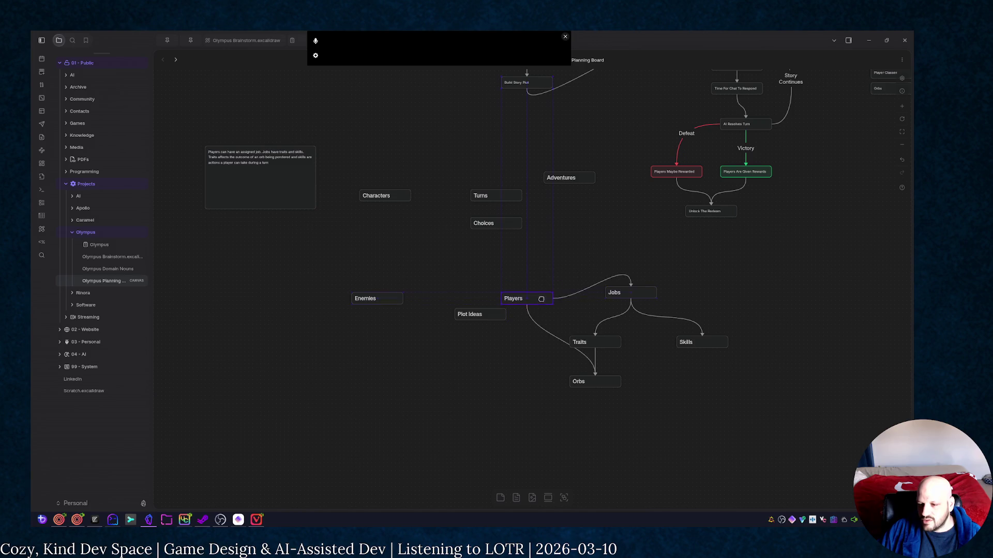
pyautogui.moveTo(607, 345); pyautogui.dragTo(635, 334)
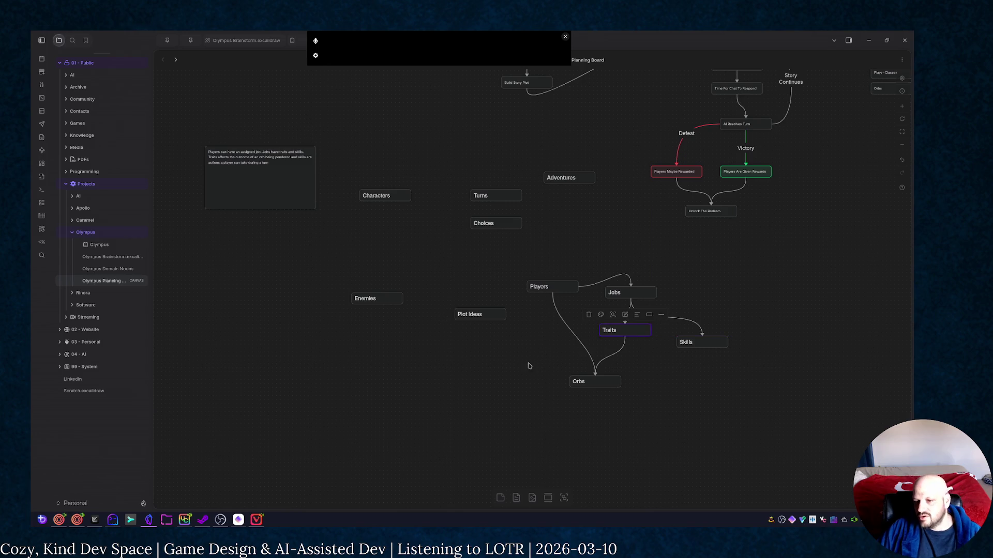
pyautogui.moveTo(496, 316)
pyautogui.mouseDown()
pyautogui.moveTo(367, 260)
pyautogui.moveTo(383, 264)
pyautogui.mouseUp()
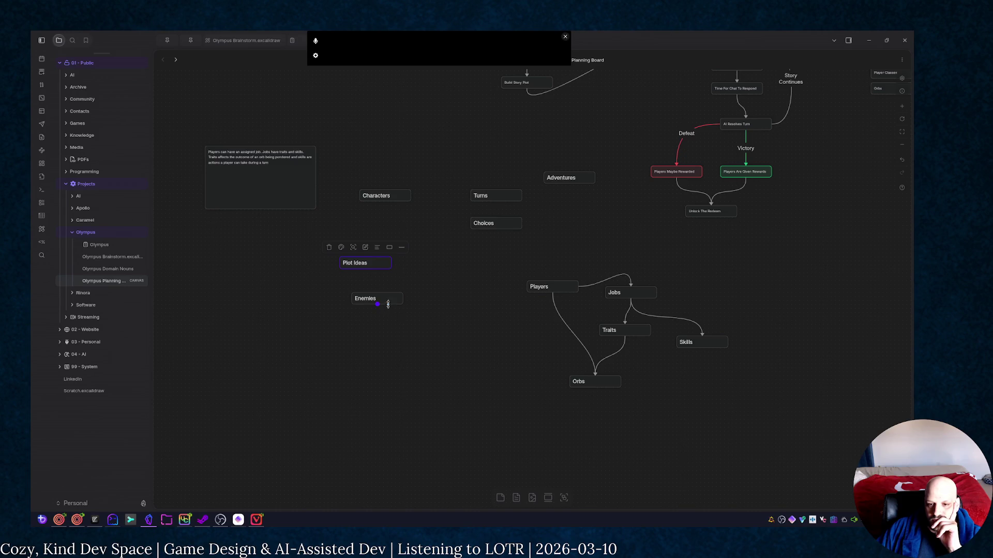
pyautogui.moveTo(389, 301); pyautogui.dragTo(700, 287)
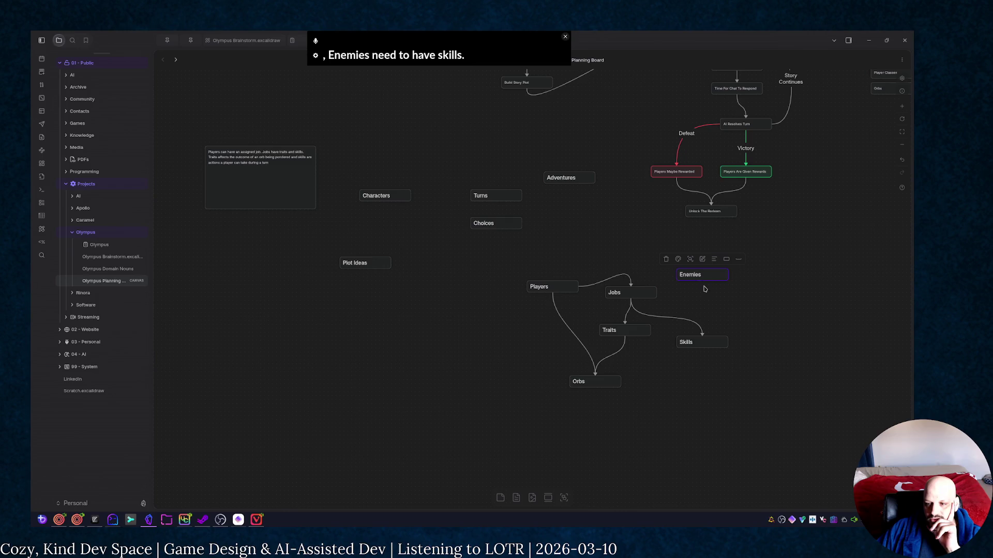
# Draw an arrow from Enemies into Jobs, undoing a first reversed attempt
pyautogui.moveTo(703, 340); pyautogui.dragTo(697, 295)
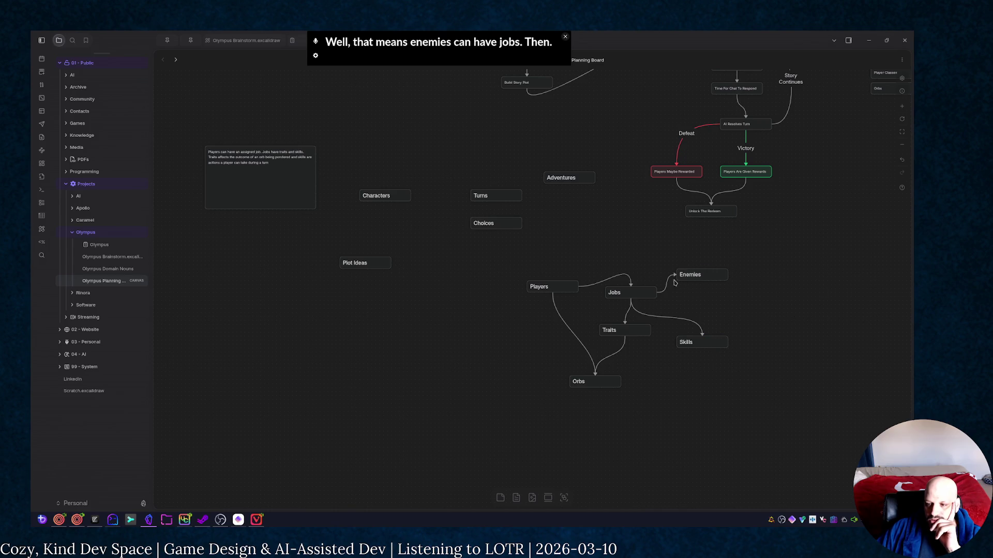
pyautogui.hotkey('ctrl', 'z')
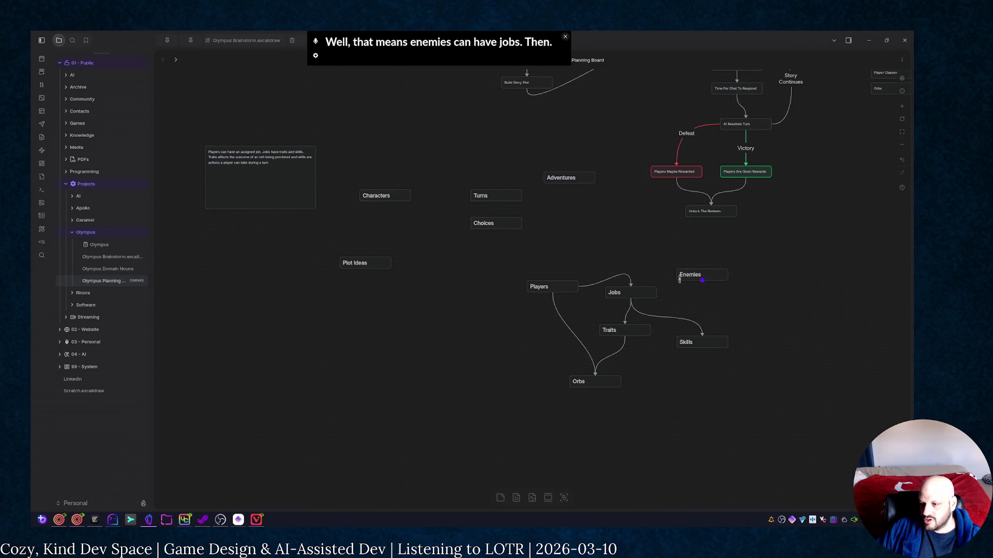
pyautogui.moveTo(677, 277); pyautogui.dragTo(657, 292)
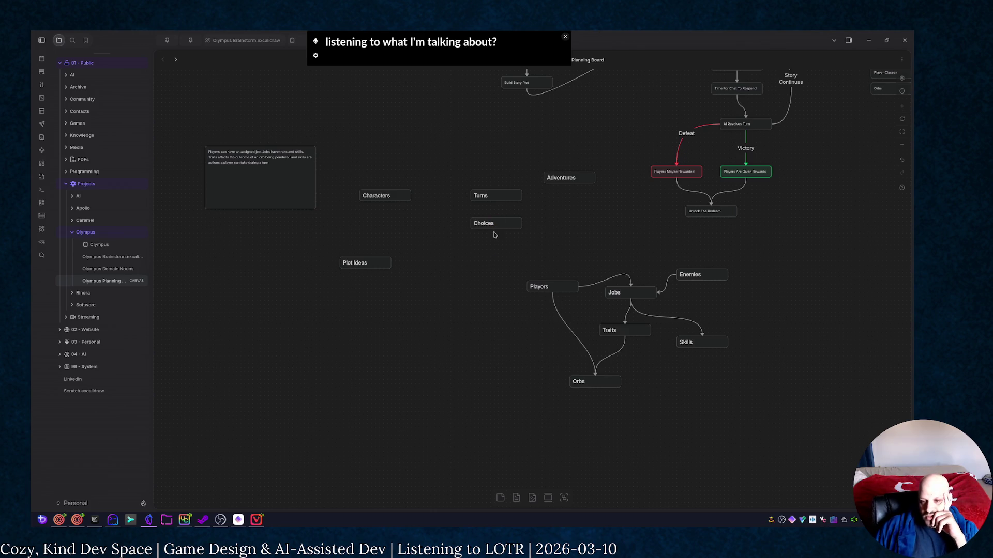
pyautogui.scroll(2, 785, 238)
pyautogui.scroll(2, 582, 275)
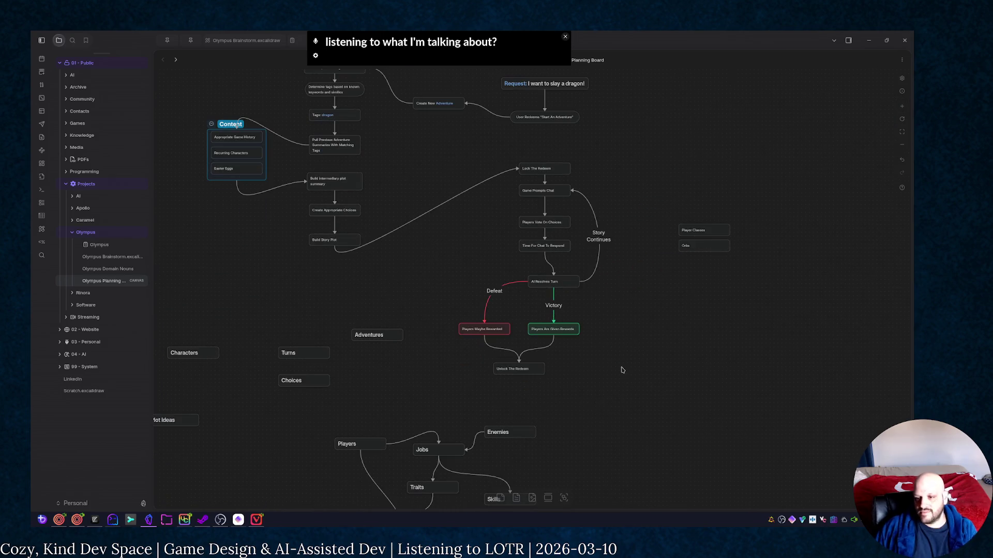
pyautogui.scroll(1, 601, 274)
pyautogui.scroll(1, 600, 274)
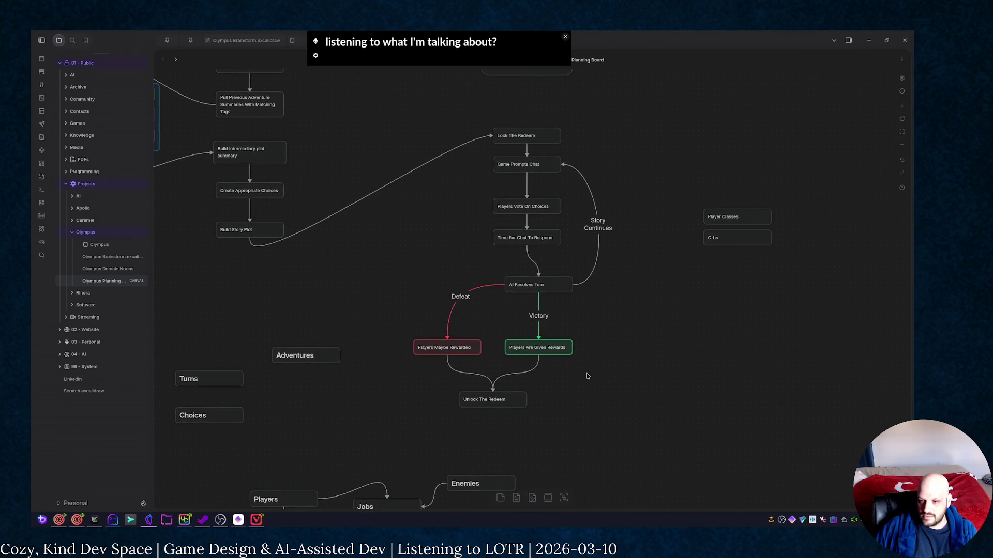
# Centre the game-loop flowchart and remove the Story Continues loop arrow
pyautogui.moveTo(676, 304); pyautogui.dragTo(565, 325)
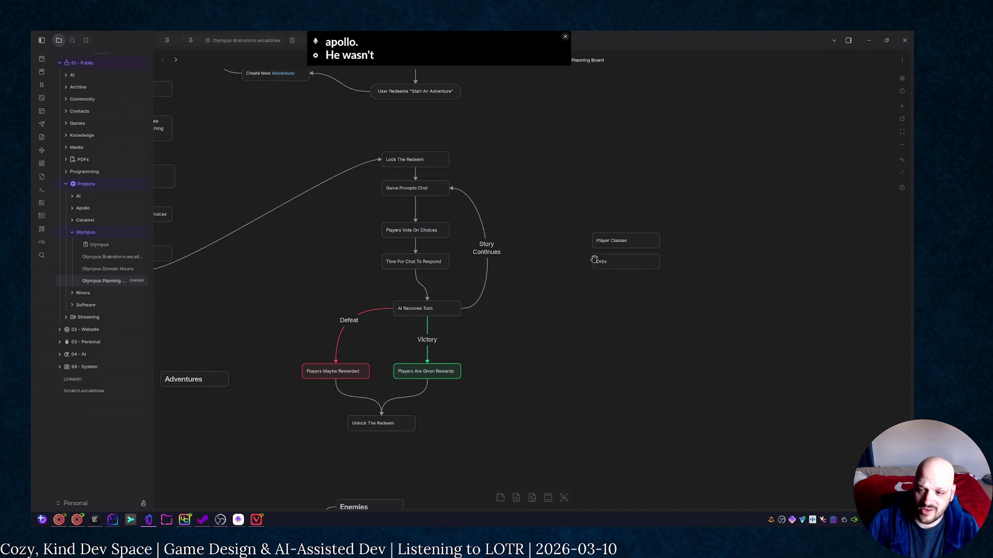
pyautogui.moveTo(480, 202); pyautogui.dragTo(457, 308)
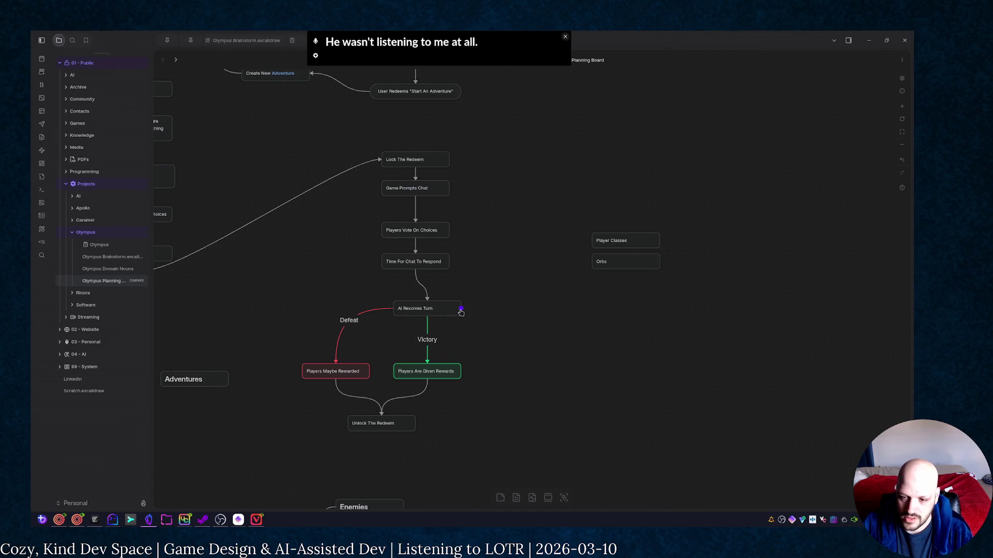
# Branch a Determine card off AI Resolves Turn, then delete it with its arrow
pyautogui.moveTo(480, 323); pyautogui.dragTo(593, 324)
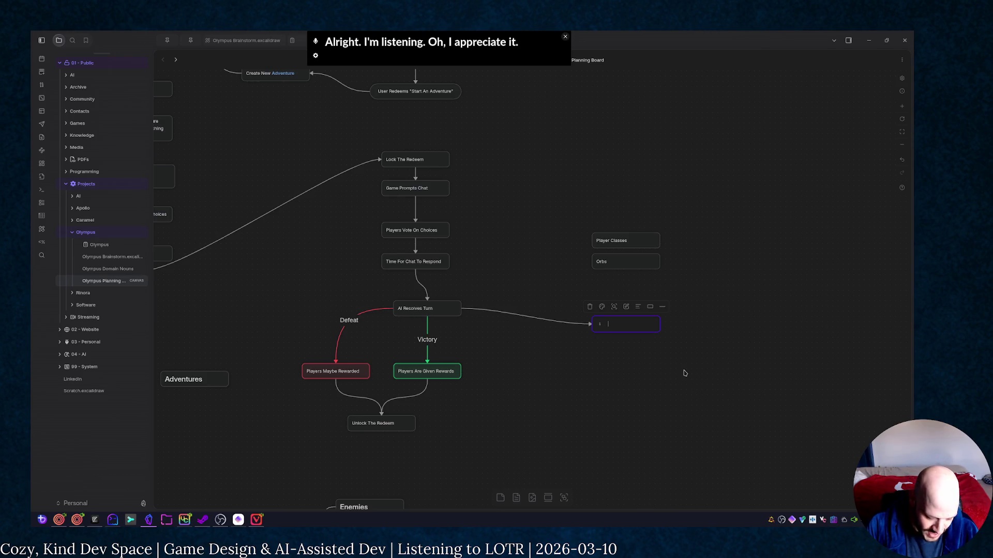
pyautogui.write('ef')
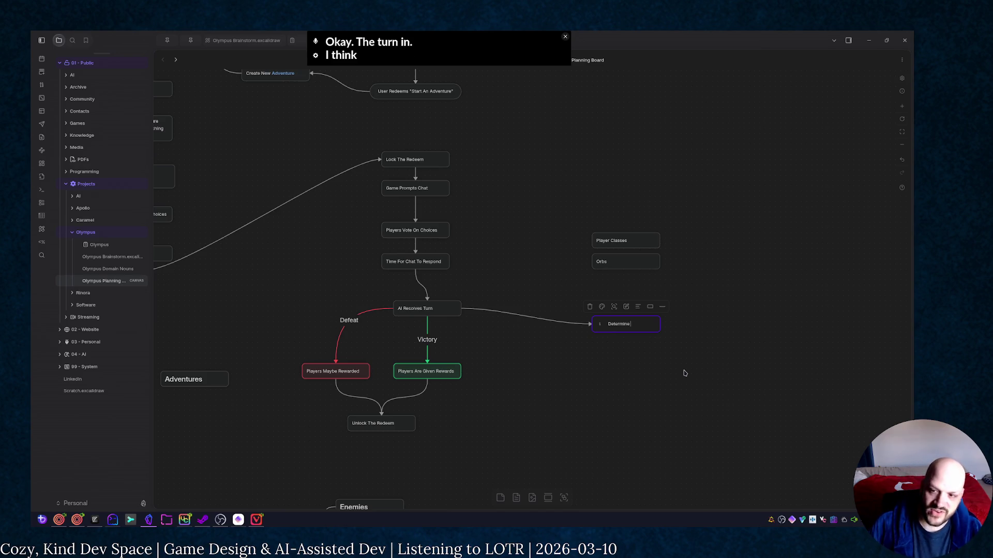
pyautogui.moveTo(689, 362)
pyautogui.mouseDown()
pyautogui.moveTo(621, 324)
pyautogui.moveTo(625, 332)
pyautogui.mouseUp()
pyautogui.press('Delete')
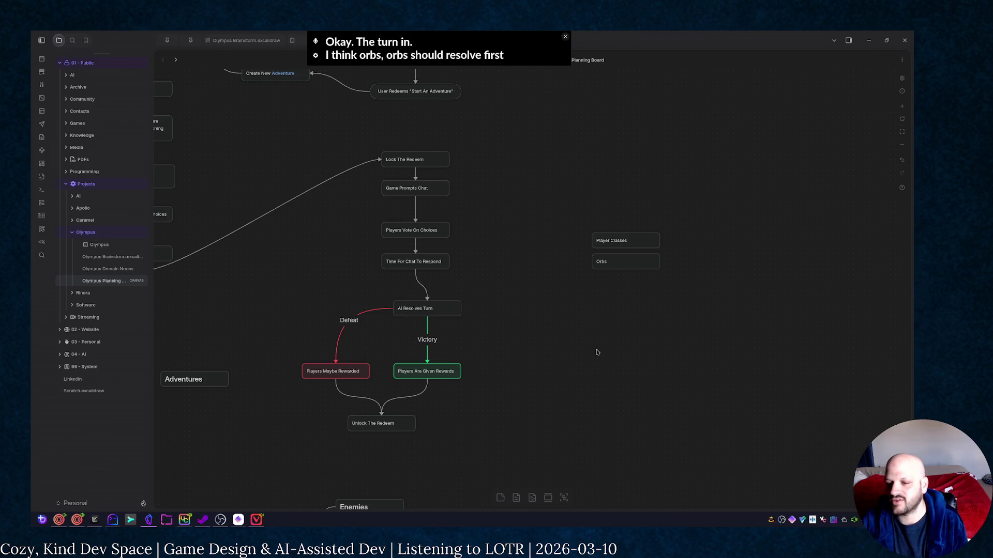
# Move Orbs and Player Classes up-left and start a new card branching from AI Resolves Turn
pyautogui.moveTo(630, 263); pyautogui.dragTo(622, 309)
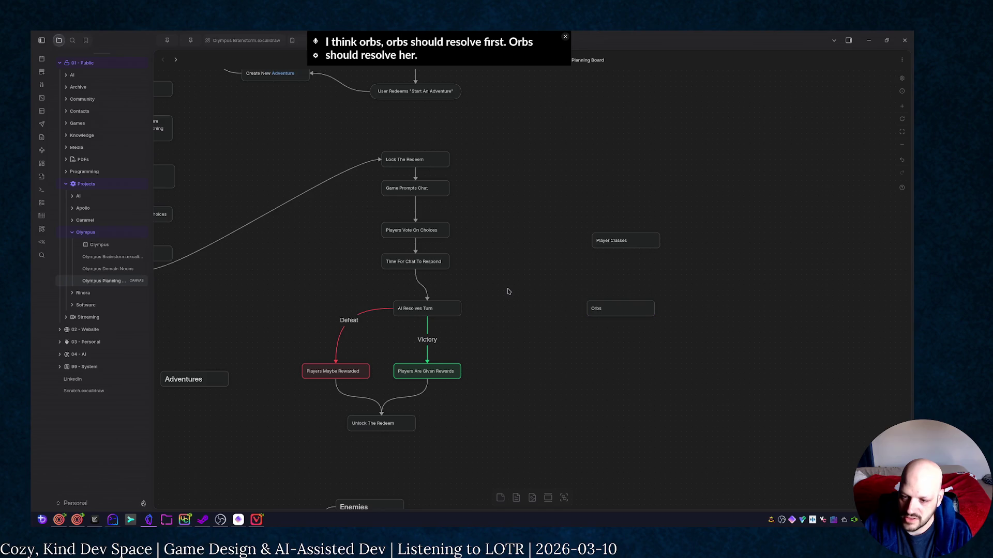
pyautogui.moveTo(461, 309)
pyautogui.mouseDown()
pyautogui.moveTo(544, 309)
pyautogui.moveTo(493, 299)
pyautogui.mouseUp()
pyautogui.click(592, 321)
pyautogui.moveTo(626, 308); pyautogui.dragTo(533, 270)
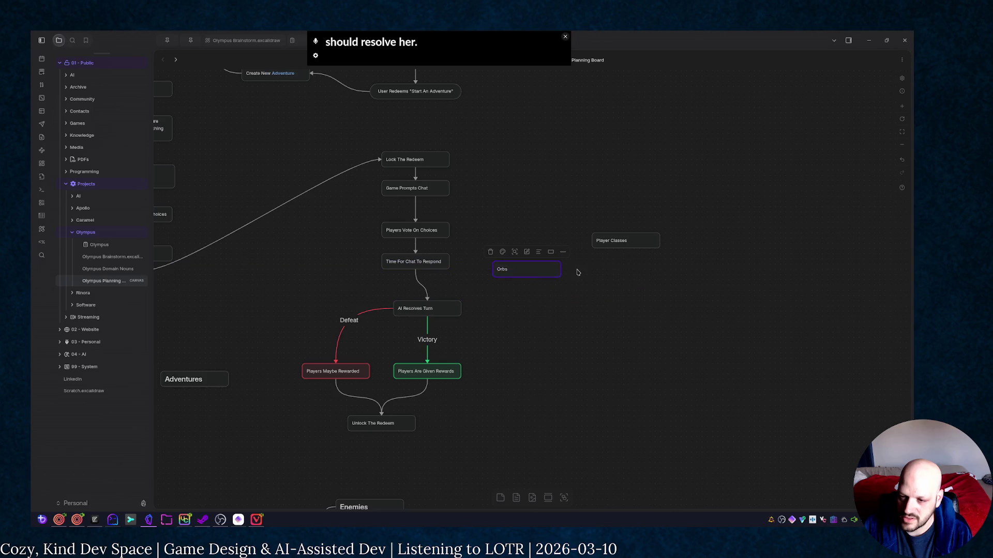
pyautogui.moveTo(630, 236); pyautogui.dragTo(515, 240)
pyautogui.moveTo(462, 308); pyautogui.dragTo(503, 319)
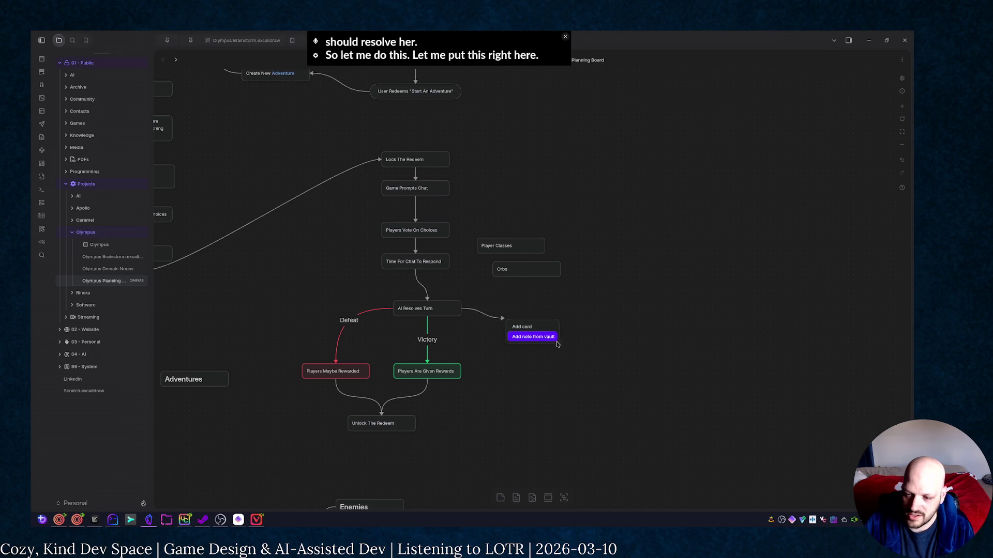
pyautogui.click(532, 335)
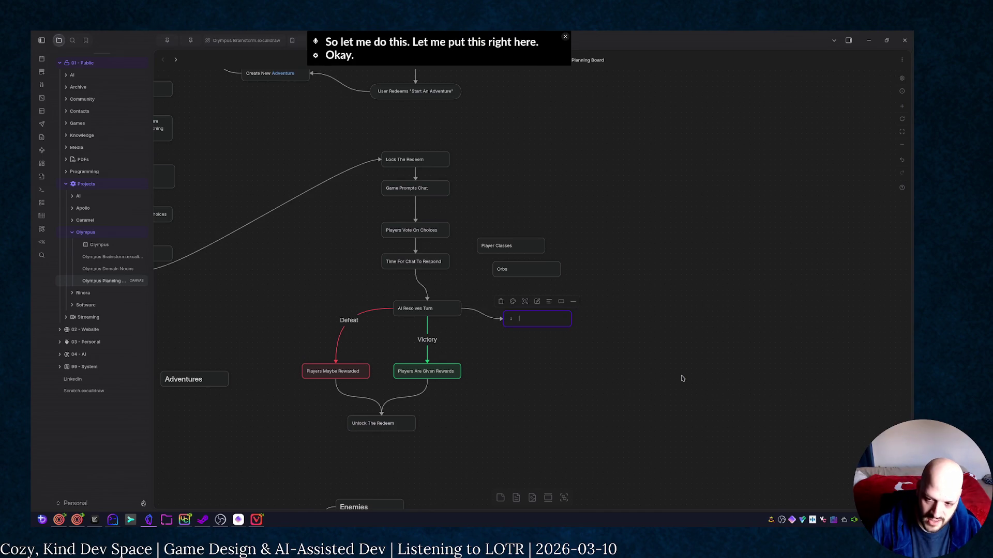
pyautogui.write('Resol')
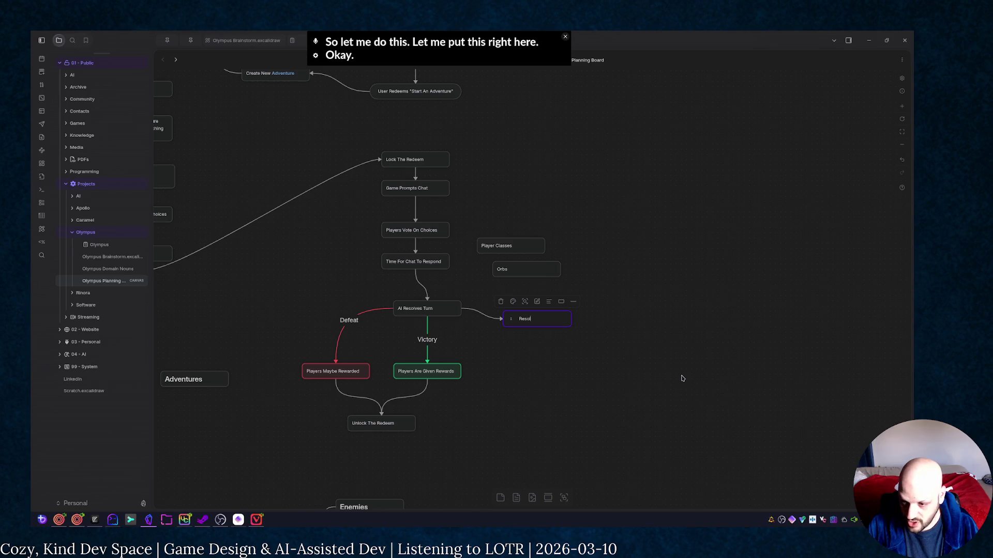
pyautogui.write('ve Orb Effe')
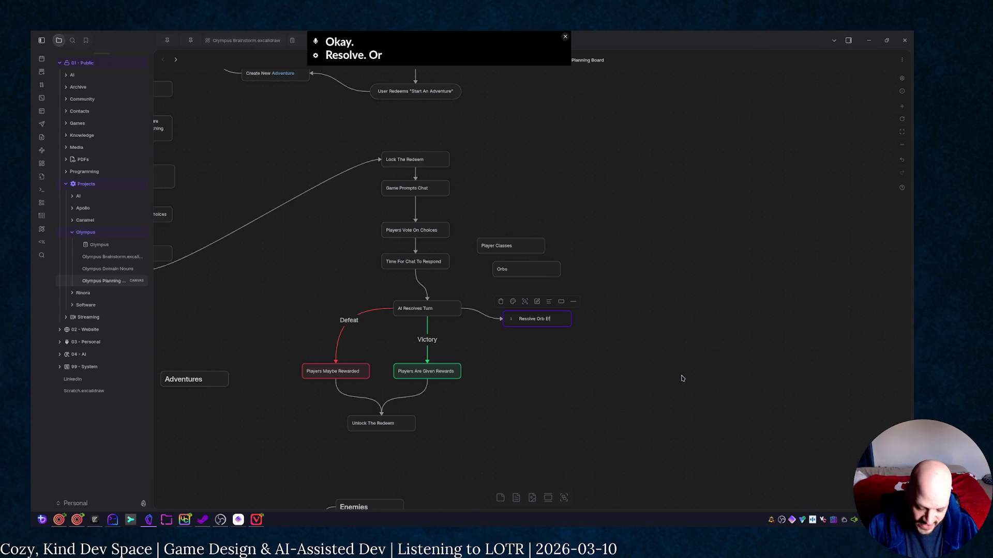
pyautogui.write('cts')
# Finish the Resolve Orb Effects card, delete Player Classes and Orbs, and level it with AI Resolves Turn
pyautogui.click(682, 379)
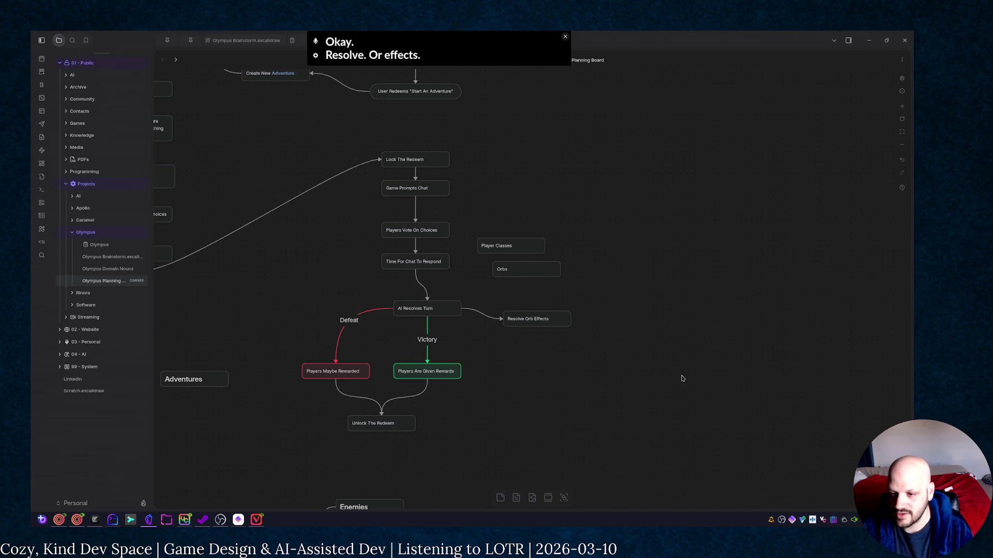
pyautogui.moveTo(491, 208); pyautogui.dragTo(620, 296)
pyautogui.press('Delete')
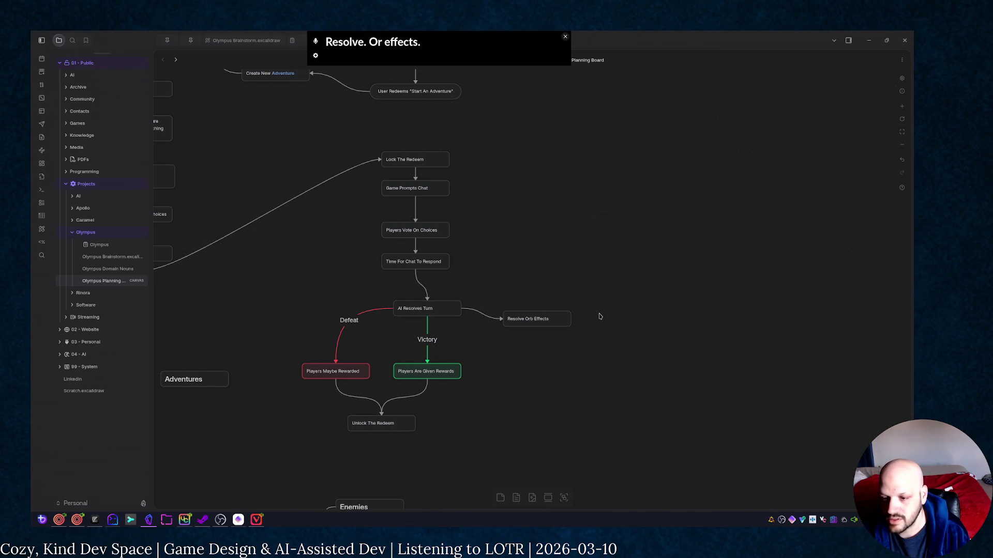
pyautogui.moveTo(556, 319); pyautogui.dragTo(568, 309)
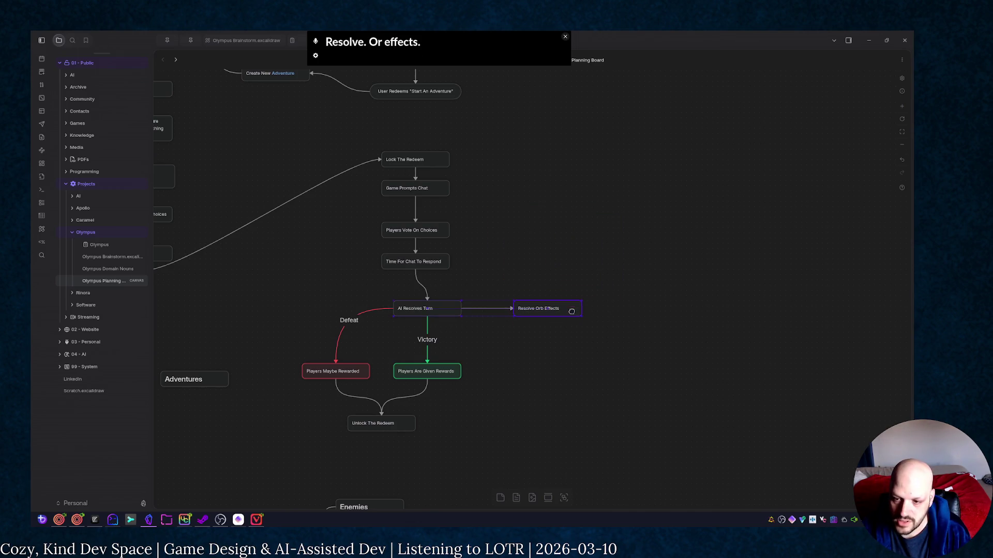
pyautogui.click(553, 333)
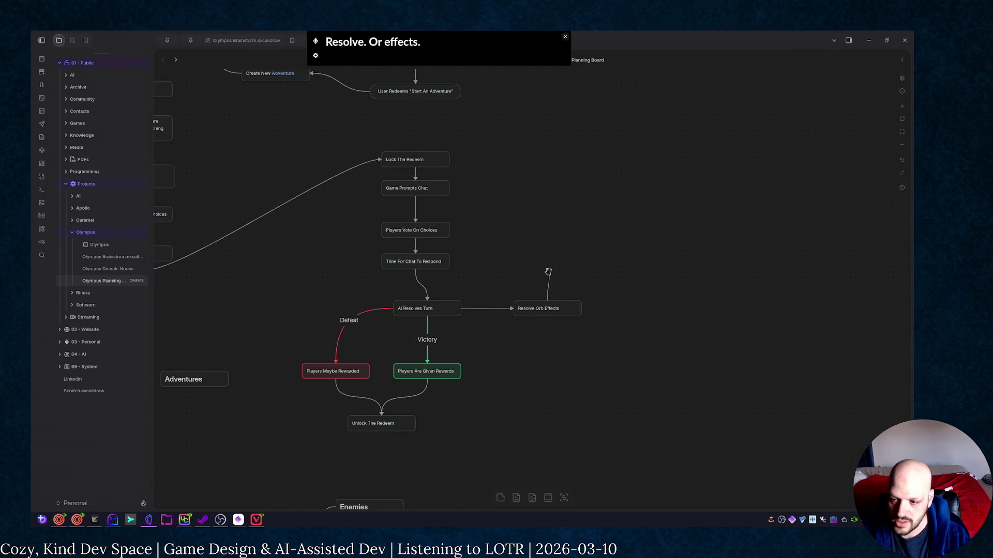
# Add a Resolve Player Actions card connected up from Resolve Orb Effects
pyautogui.moveTo(548, 272); pyautogui.dragTo(548, 274)
pyautogui.click(568, 287)
pyautogui.press('Escape')
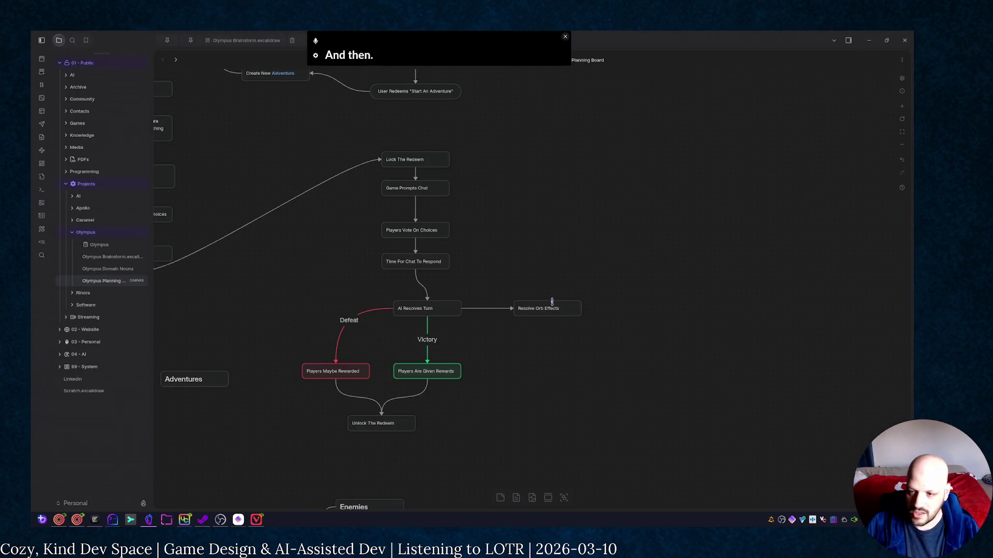
pyautogui.moveTo(546, 279); pyautogui.dragTo(550, 283)
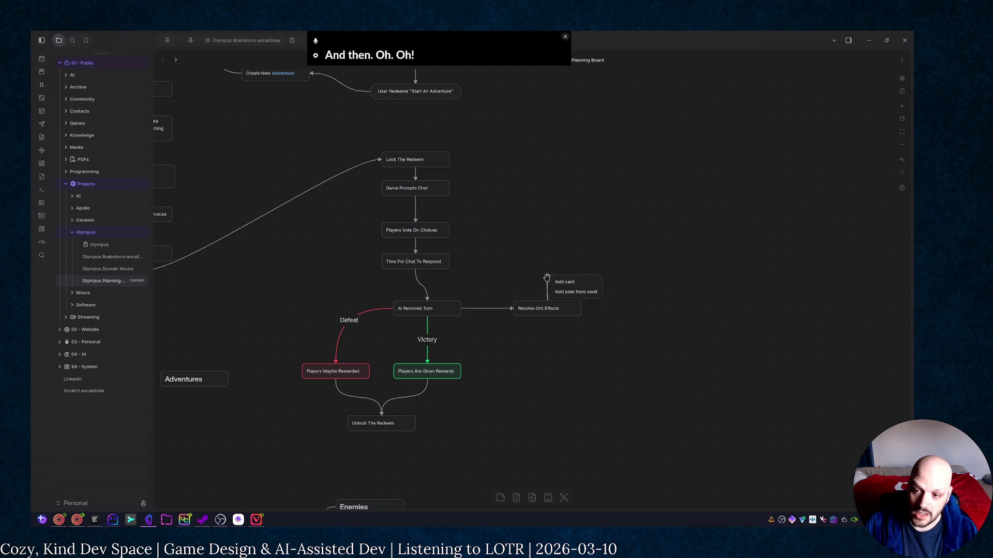
pyautogui.click(580, 283)
pyautogui.write('Resolve Pla')
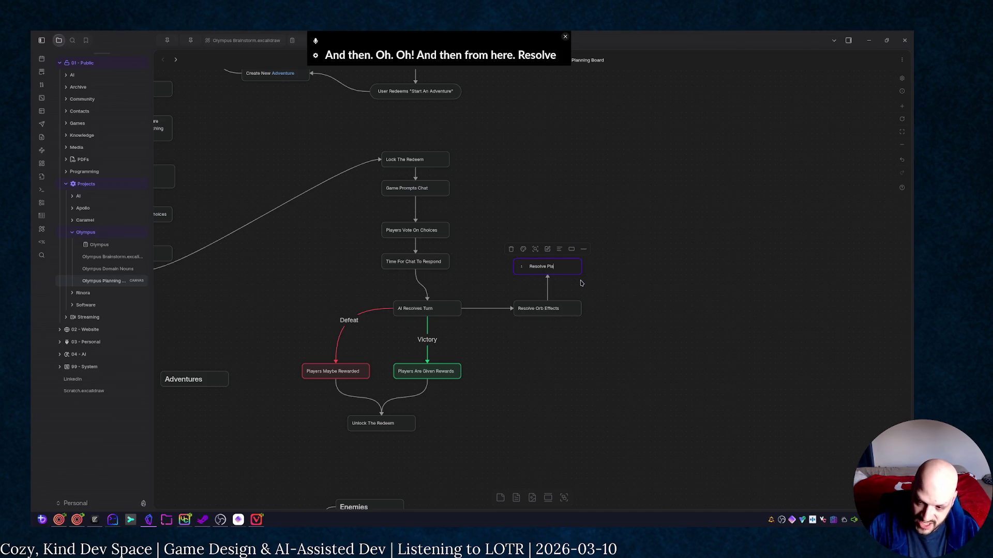
pyautogui.write('yer')
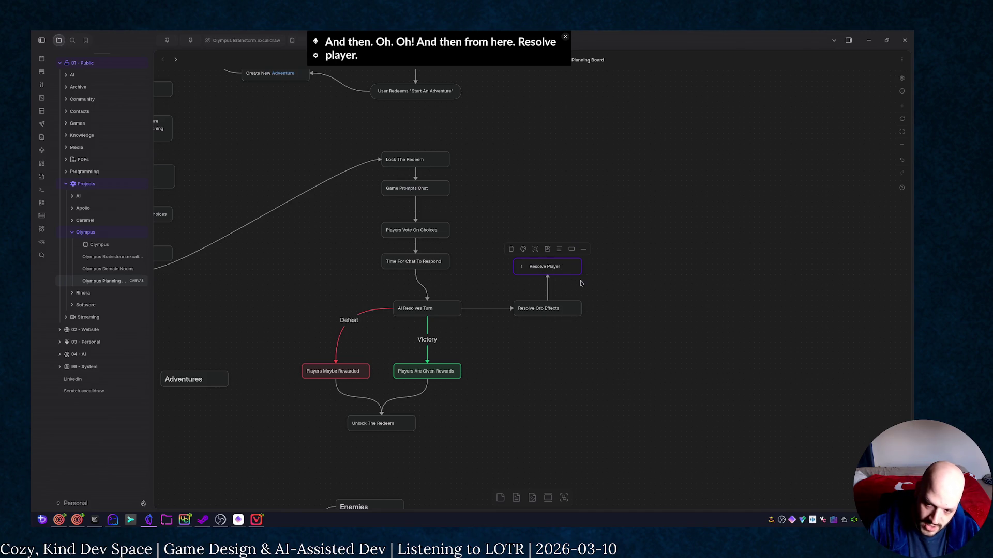
pyautogui.write(' Actions')
pyautogui.click(581, 283)
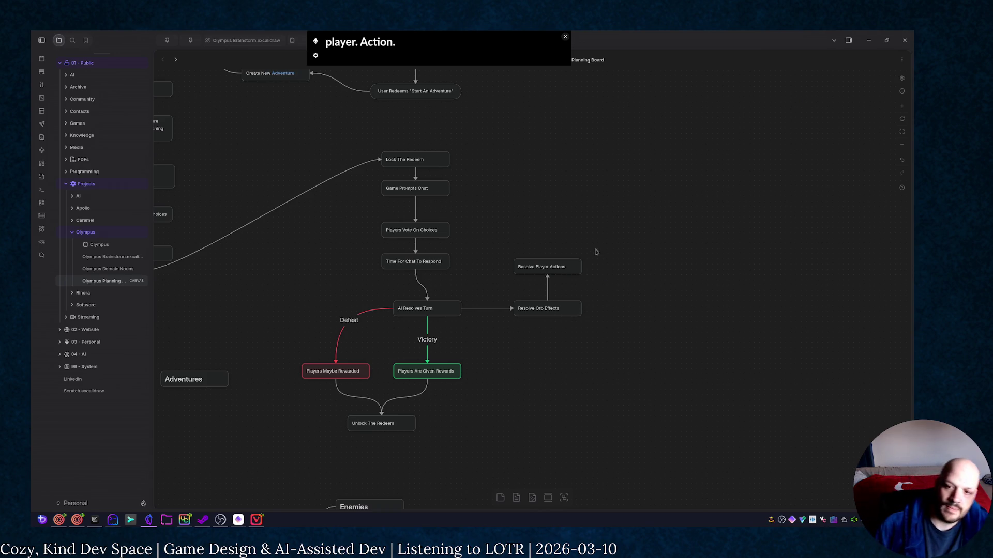
pyautogui.hscroll(-2, 596, 252)
pyautogui.scroll(1, 659, 202)
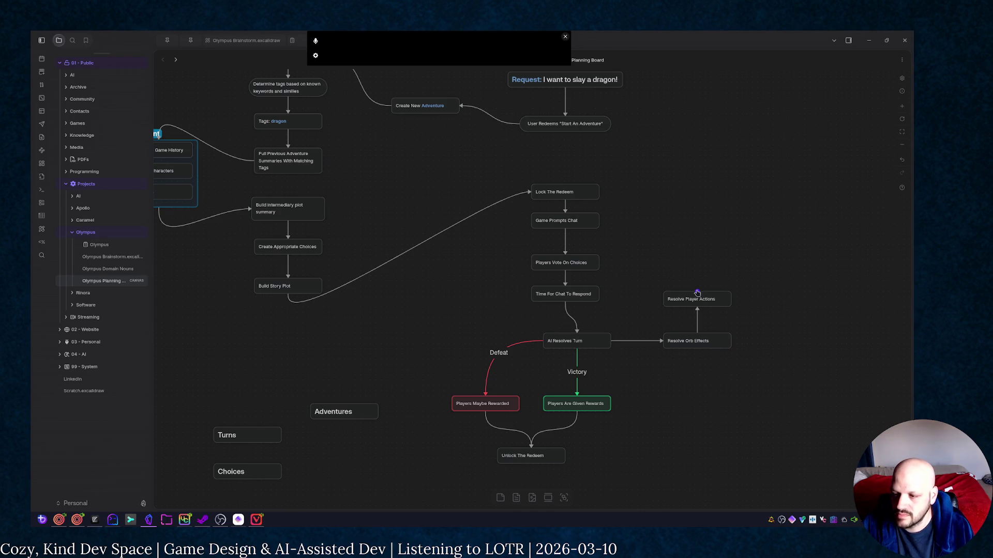
# Add a Determine Turn Outcome card above Resolve Player Actions
pyautogui.hotkey('ctrl', 'z')
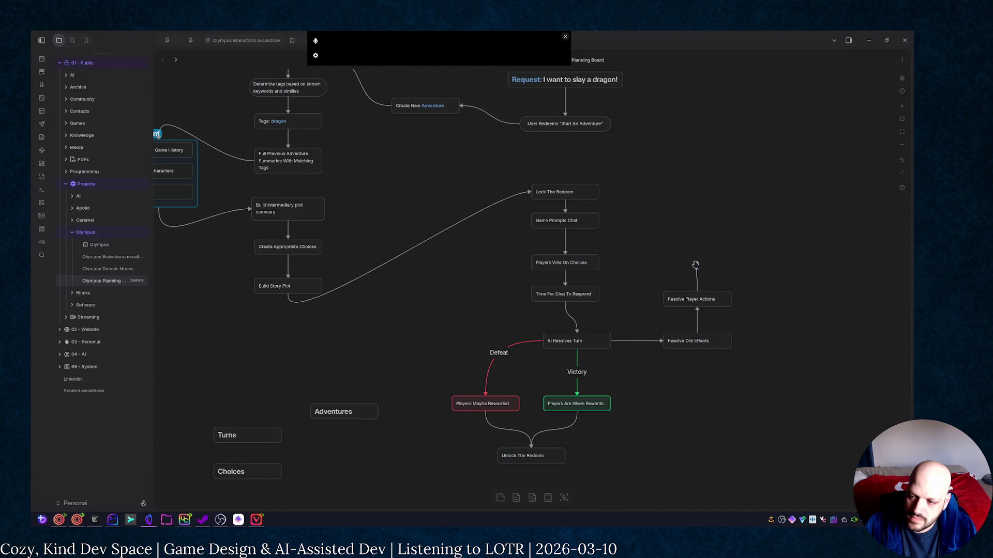
pyautogui.click(696, 264)
pyautogui.write('Determine Turn Outcome')
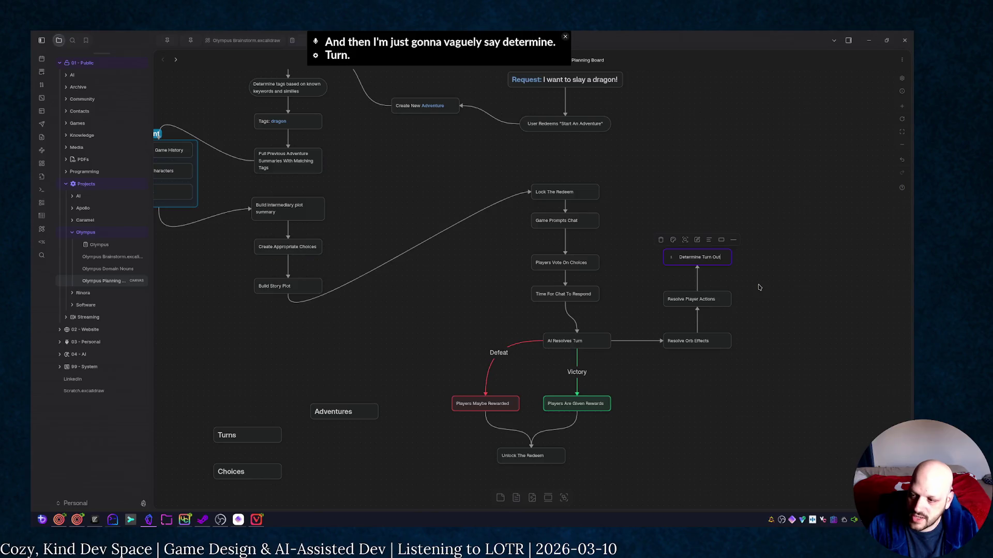
pyautogui.click(759, 287)
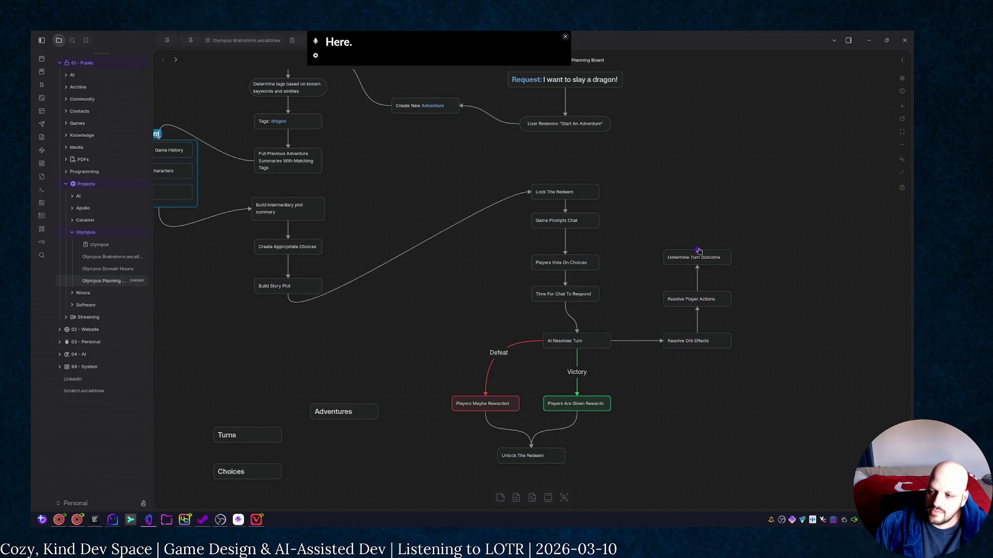
# Shift the three-step column down-right and start a new connection out of Determine Turn Outcome
pyautogui.moveTo(693, 195)
pyautogui.mouseDown()
pyautogui.moveTo(676, 203)
pyautogui.moveTo(690, 207)
pyautogui.moveTo(657, 220)
pyautogui.moveTo(708, 215)
pyautogui.mouseUp()
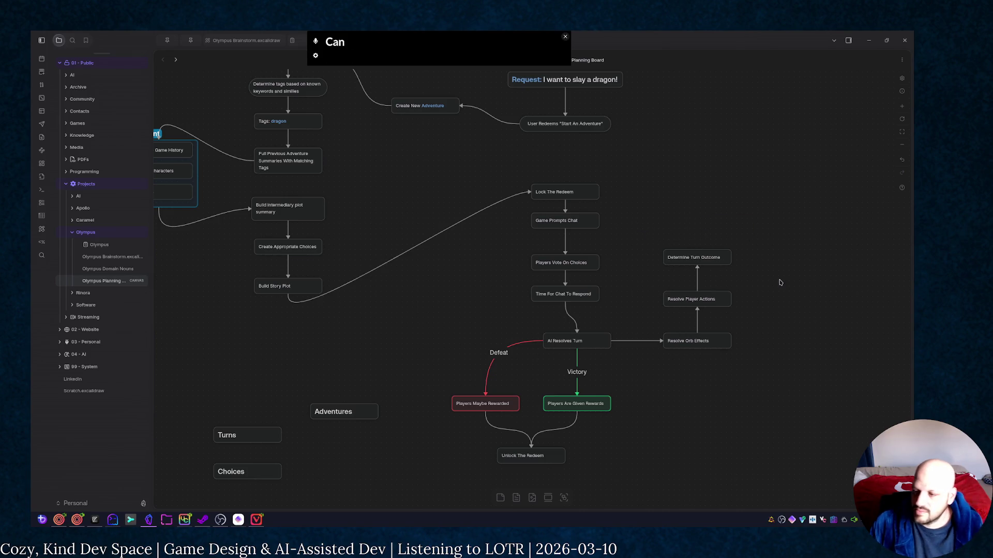
pyautogui.moveTo(651, 207); pyautogui.dragTo(747, 384)
pyautogui.moveTo(711, 341); pyautogui.dragTo(754, 419)
pyautogui.click(733, 318)
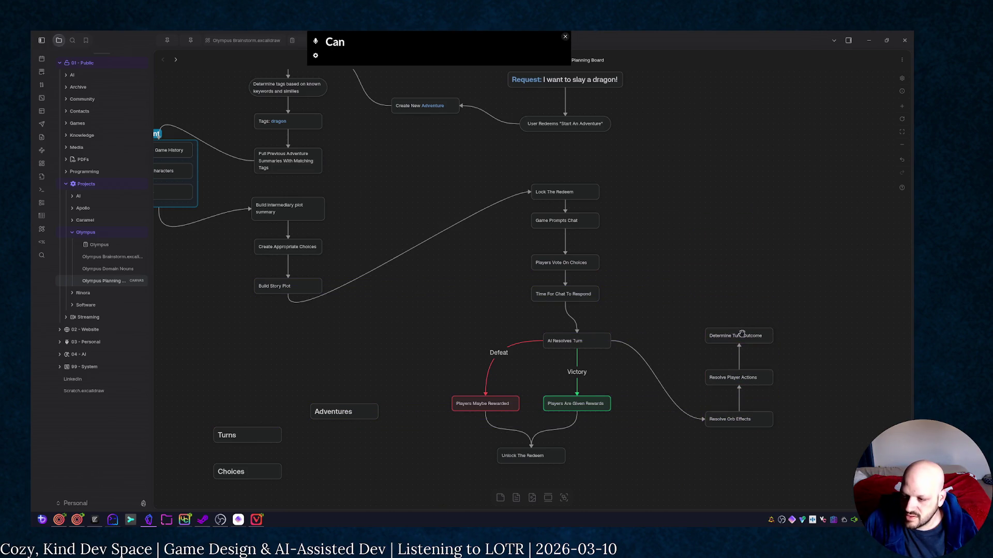
pyautogui.moveTo(740, 331); pyautogui.dragTo(683, 270)
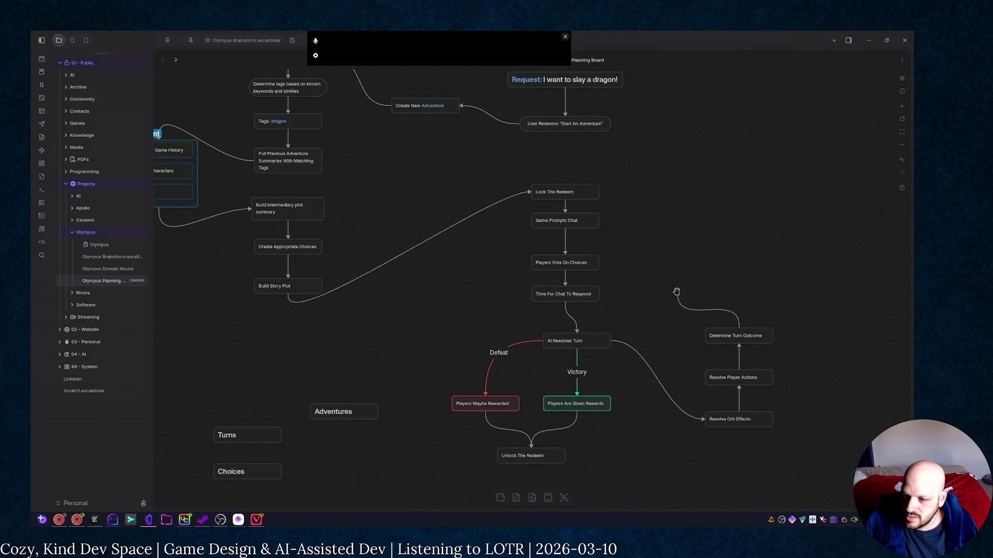
pyautogui.moveTo(678, 268); pyautogui.dragTo(733, 284)
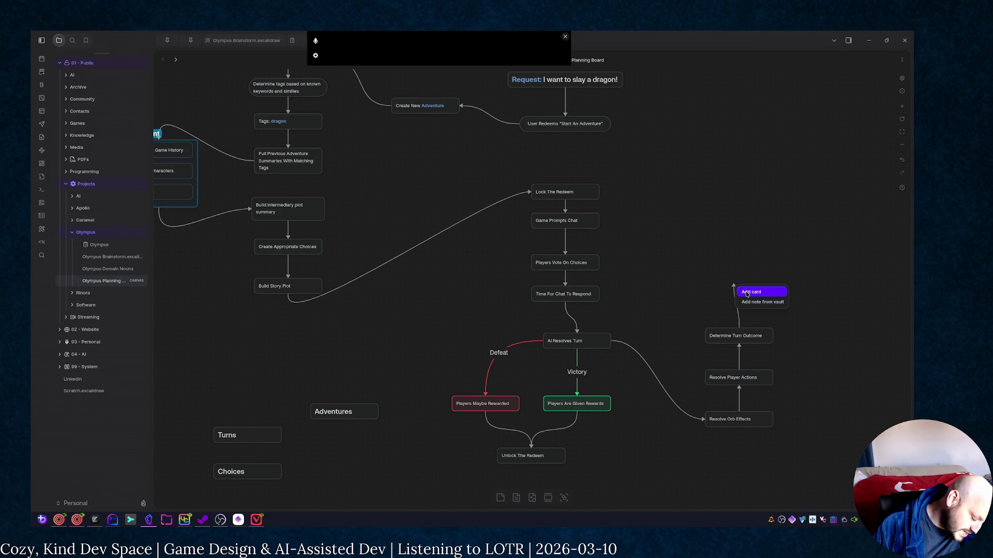
# Add a 'Narrate Turn' card at the connector's end and align it above Determine Turn Outcome
pyautogui.click(747, 293)
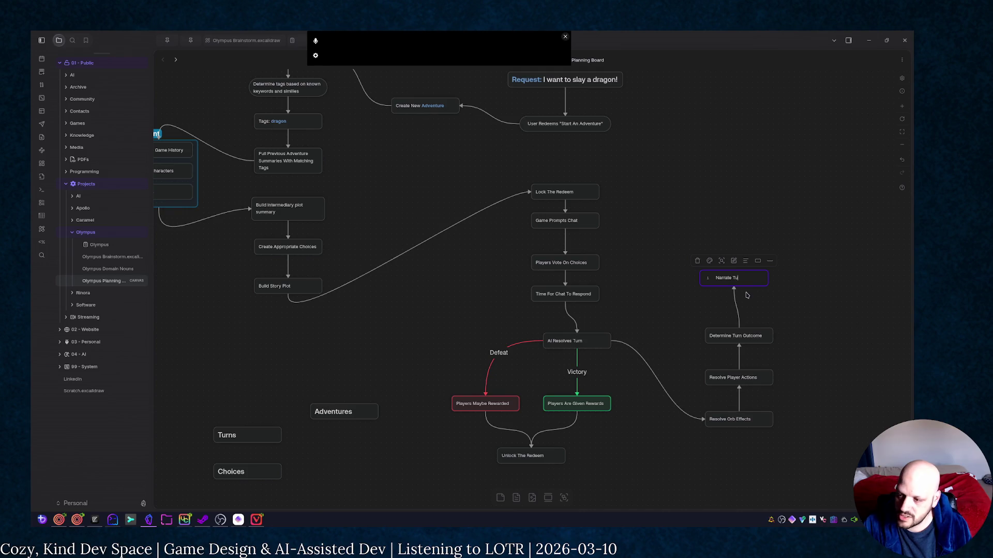
pyautogui.click(759, 296)
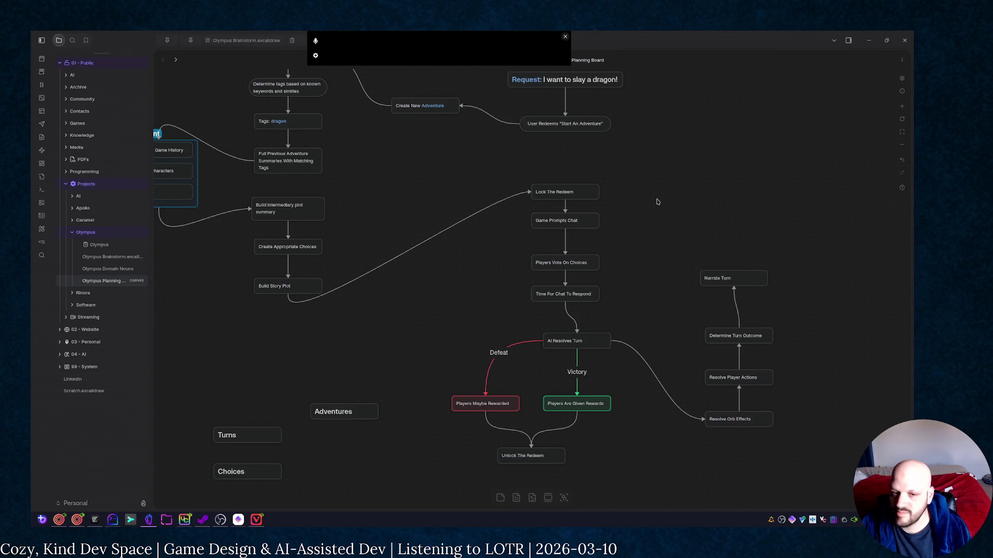
pyautogui.moveTo(656, 202); pyautogui.dragTo(716, 218)
pyautogui.moveTo(813, 298); pyautogui.dragTo(820, 306)
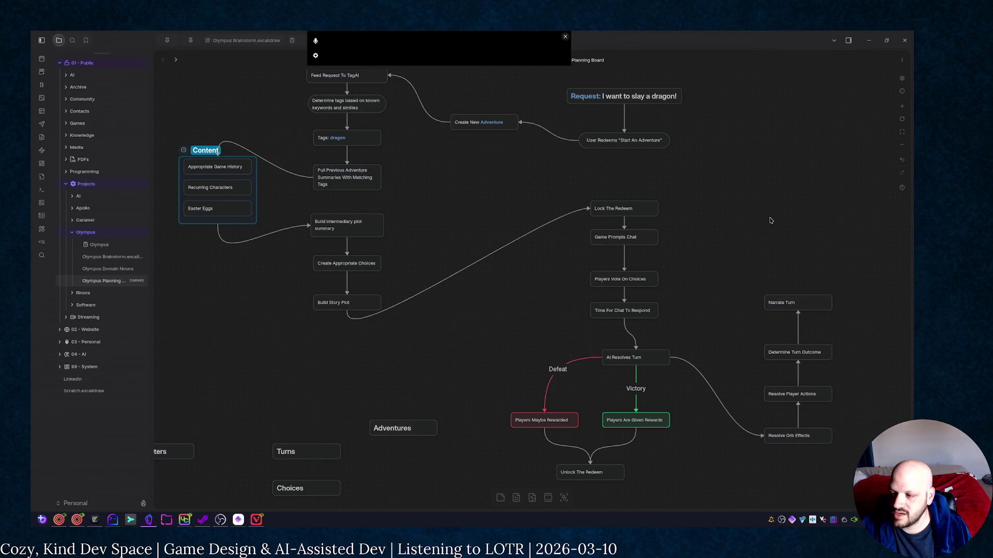
pyautogui.moveTo(797, 297); pyautogui.dragTo(793, 246)
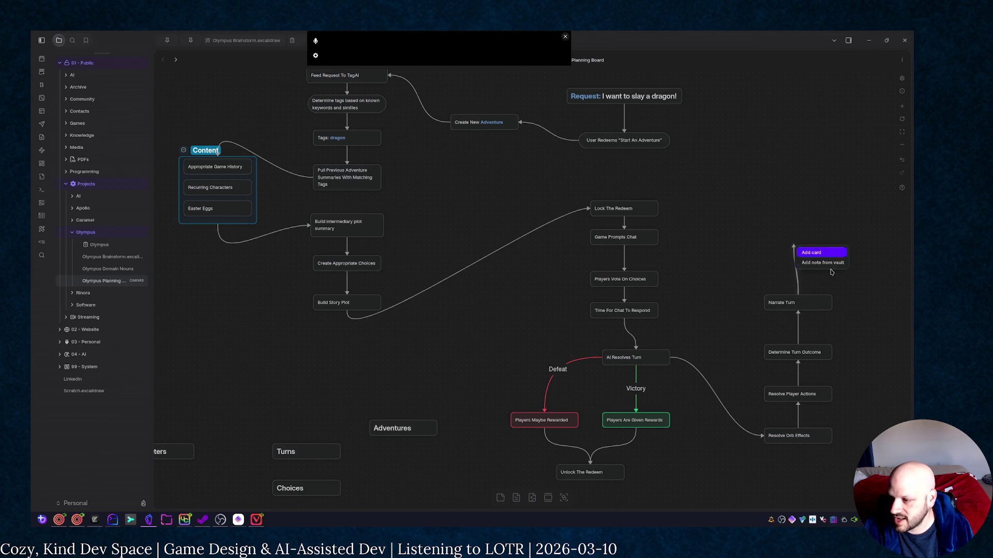
# Add an 'AI Content Cycle' card above Narrate Turn and connect it back to Game Prompts Chat
pyautogui.press('Return')
pyautogui.write('A')
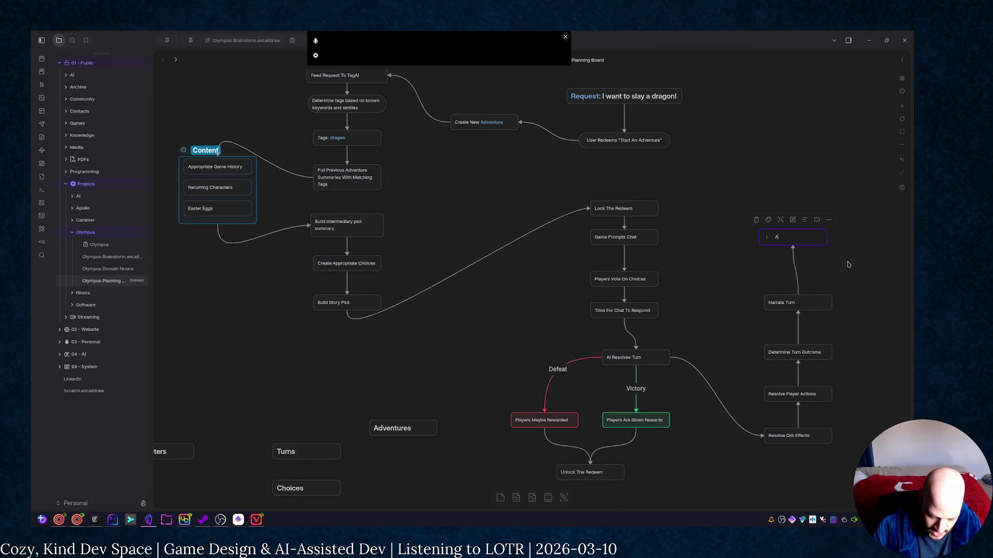
pyautogui.write('I C')
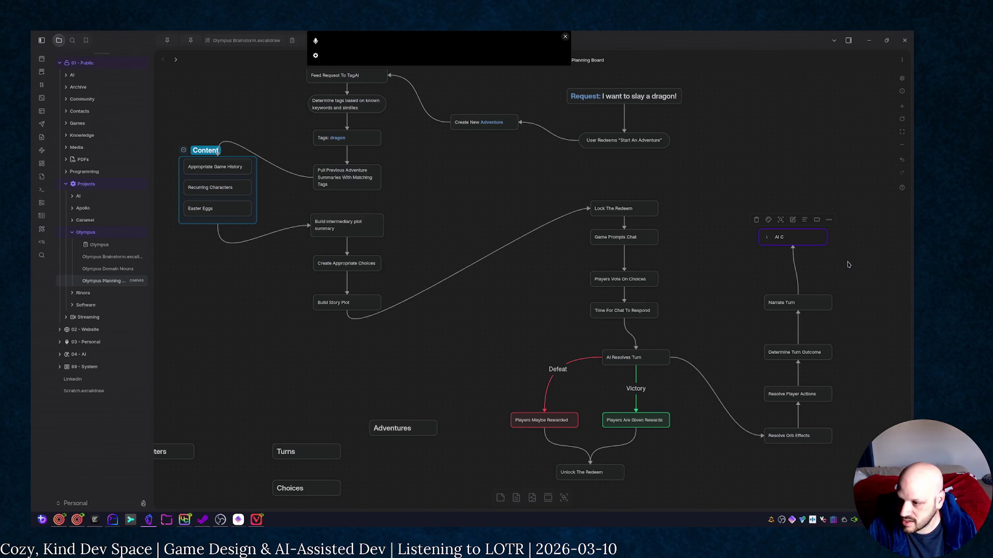
pyautogui.write('ontent Cycle')
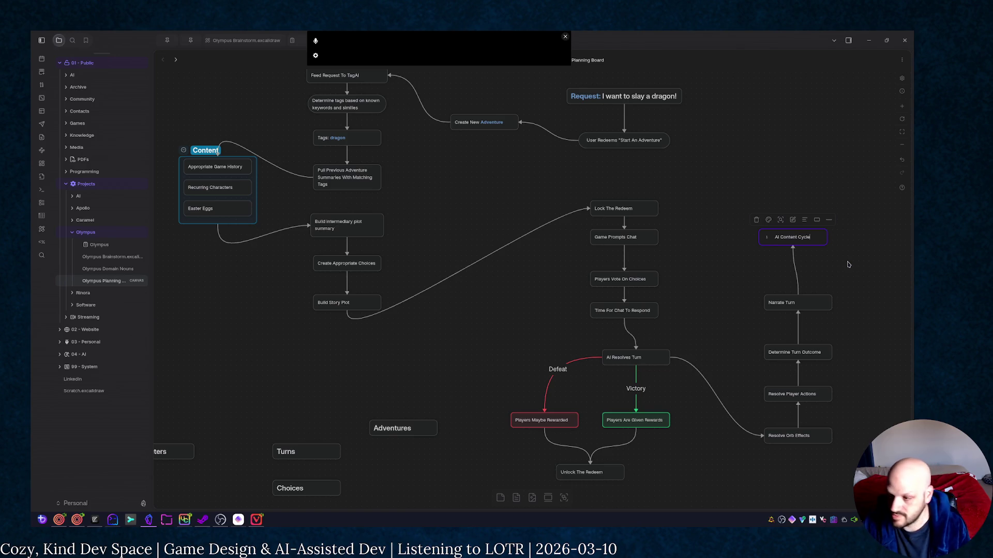
pyautogui.click(846, 264)
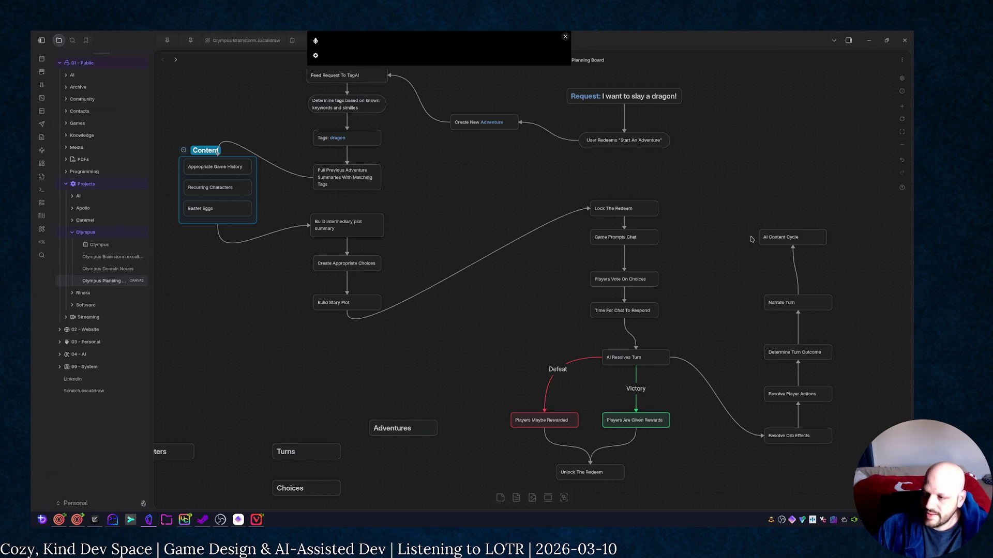
pyautogui.moveTo(759, 238); pyautogui.dragTo(652, 236)
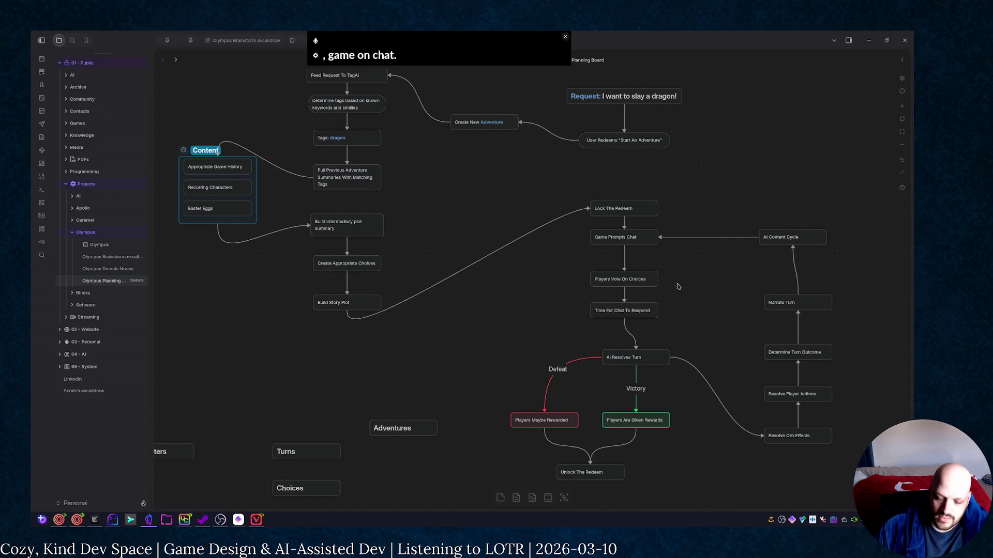
pyautogui.scroll(1, 485, 194)
pyautogui.scroll(2, 485, 194)
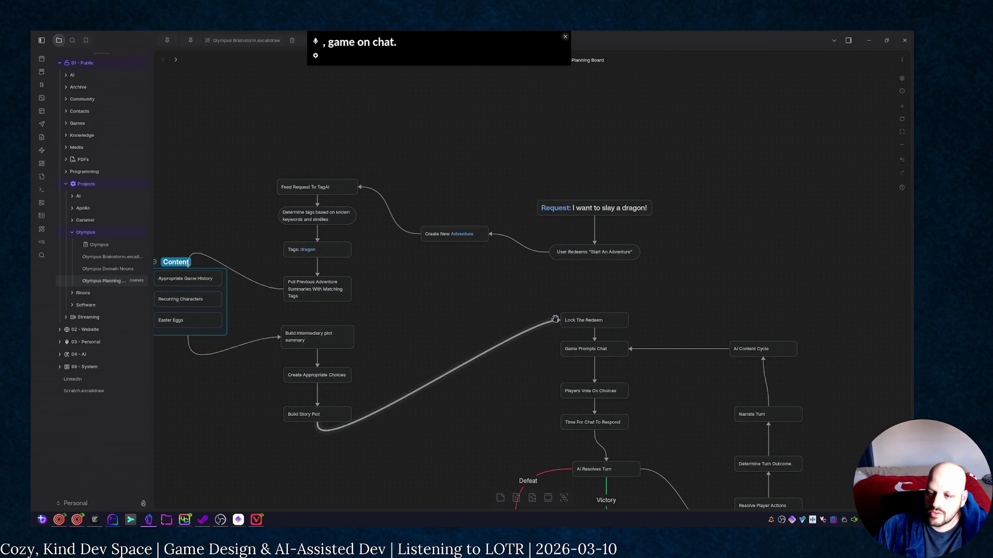
# Redirect the Build Story Plot arrow into Game Prompts Chat and move Create New Adventure aside
pyautogui.moveTo(556, 342)
pyautogui.mouseDown()
pyautogui.moveTo(559, 320)
pyautogui.moveTo(559, 349)
pyautogui.mouseUp()
pyautogui.click(512, 339)
pyautogui.moveTo(607, 321); pyautogui.dragTo(536, 296)
pyautogui.moveTo(475, 242)
pyautogui.mouseDown()
pyautogui.moveTo(432, 250)
pyautogui.moveTo(422, 278)
pyautogui.moveTo(569, 293)
pyautogui.moveTo(539, 293)
pyautogui.mouseUp()
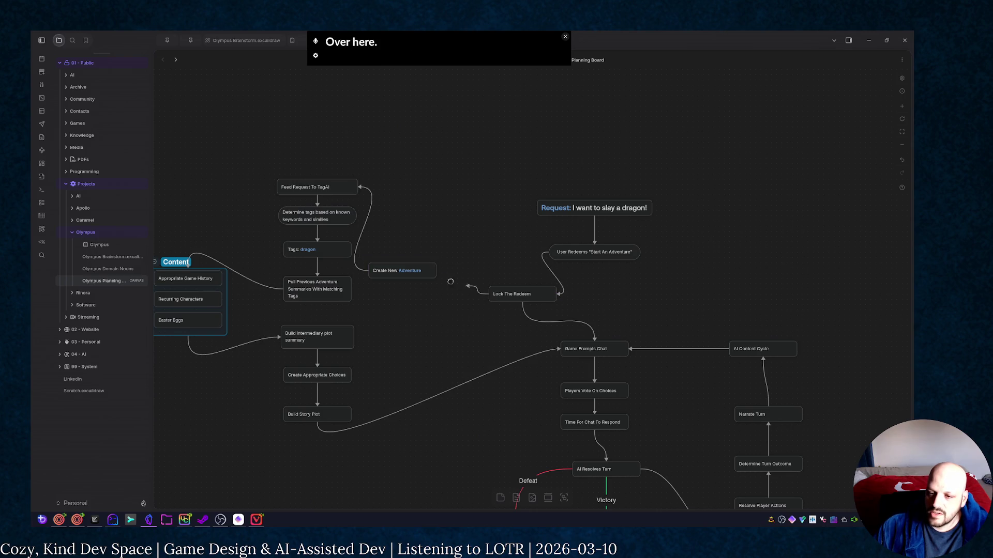
# Move Lock The Redeem beside User Redeems, delete its arrow to Game Prompts Chat, and raise the request chain
pyautogui.moveTo(516, 289); pyautogui.dragTo(484, 249)
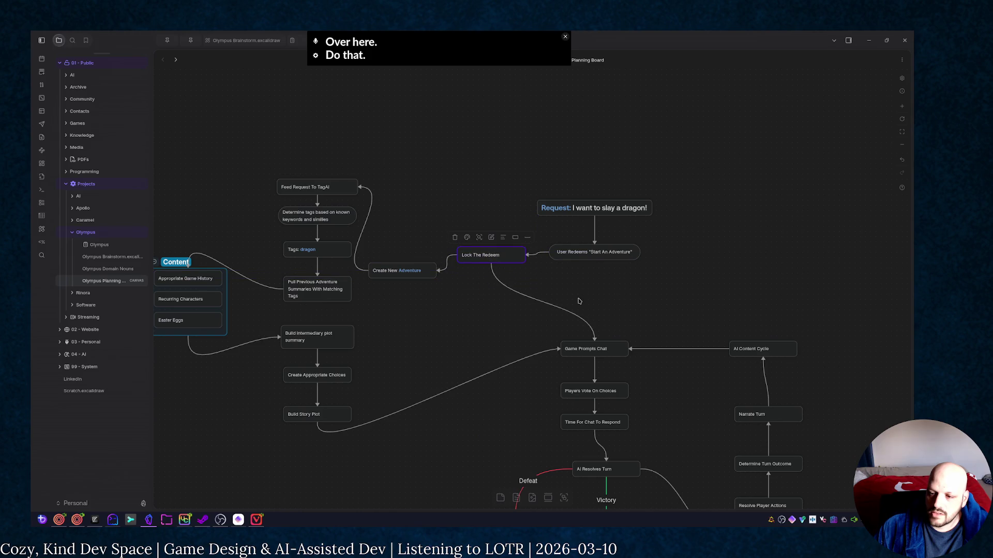
pyautogui.click(524, 296)
pyautogui.press('Delete')
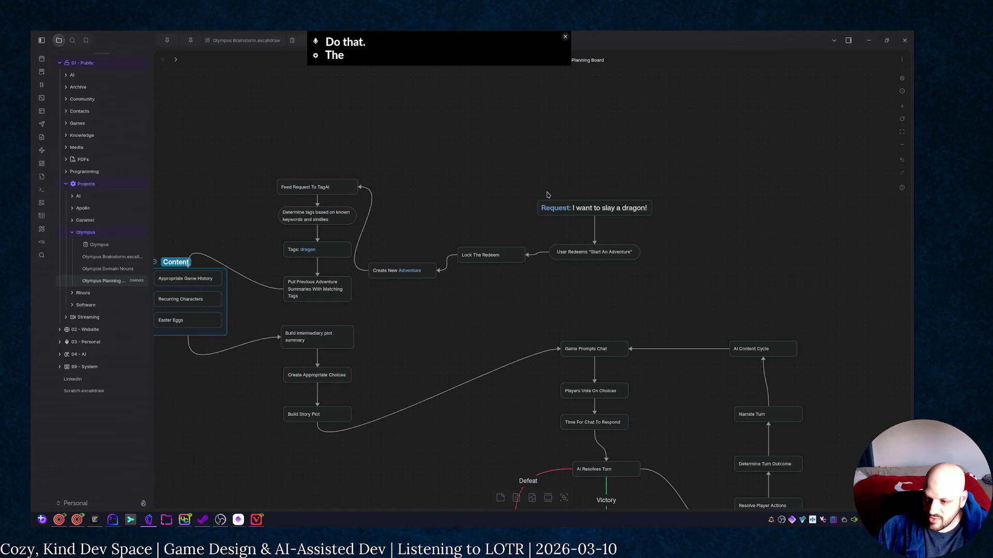
pyautogui.moveTo(463, 145)
pyautogui.mouseDown()
pyautogui.moveTo(641, 277)
pyautogui.moveTo(602, 199)
pyautogui.moveTo(639, 190)
pyautogui.mouseUp()
pyautogui.click(592, 234)
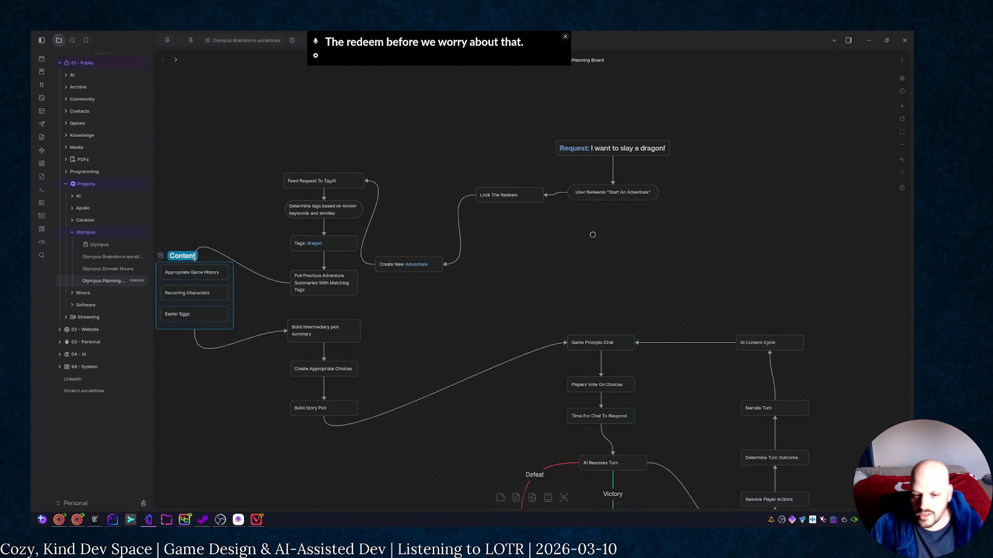
pyautogui.scroll(-2, 592, 235)
pyautogui.scroll(-3, 632, 288)
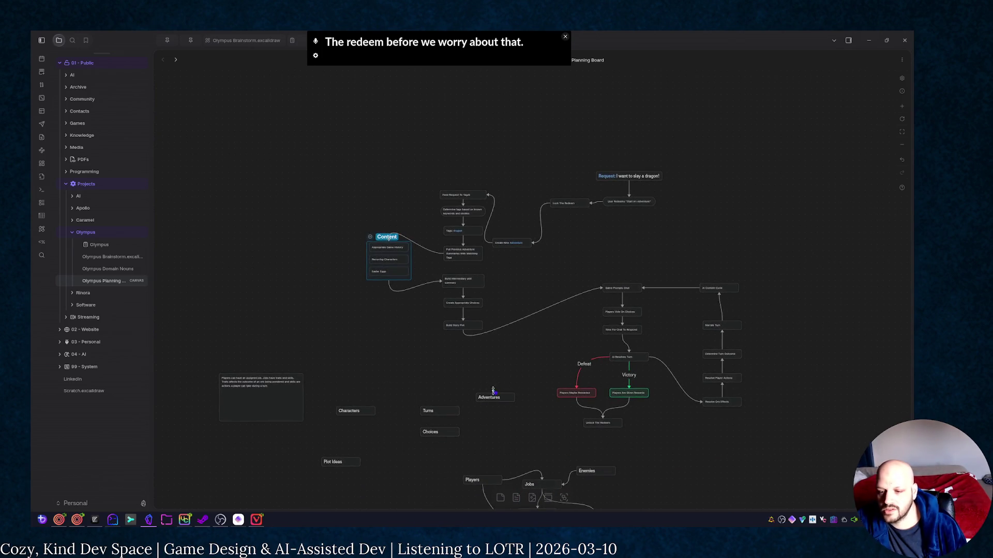
# Move the Players cluster and loose topic cards left, then turn them into one group
pyautogui.moveTo(493, 390); pyautogui.dragTo(582, 224)
pyautogui.scroll(3, 766, 295)
pyautogui.scroll(3, 680, 399)
pyautogui.scroll(3, 683, 385)
pyautogui.scroll(-3, 652, 404)
pyautogui.scroll(-2, 698, 350)
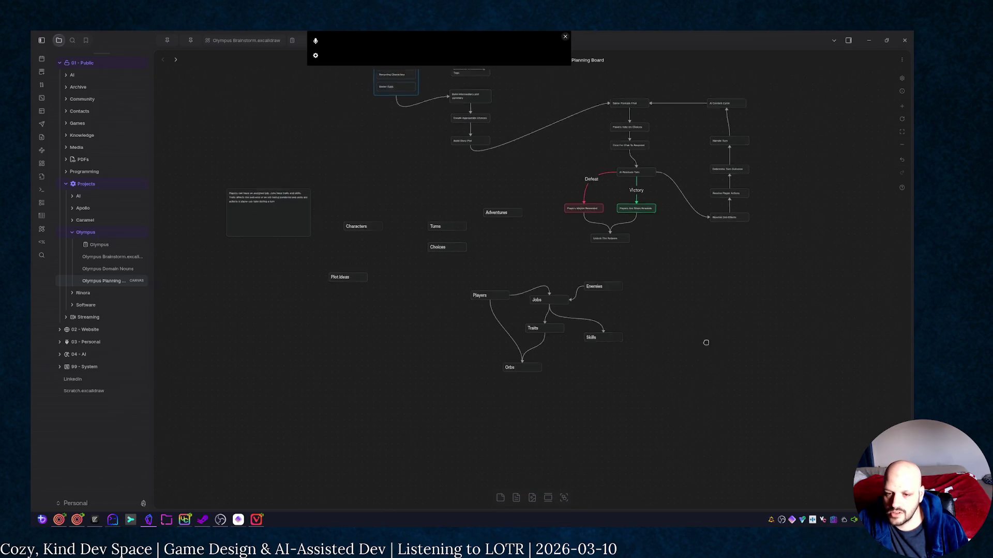
pyautogui.moveTo(482, 284); pyautogui.dragTo(297, 308)
pyautogui.click(210, 176)
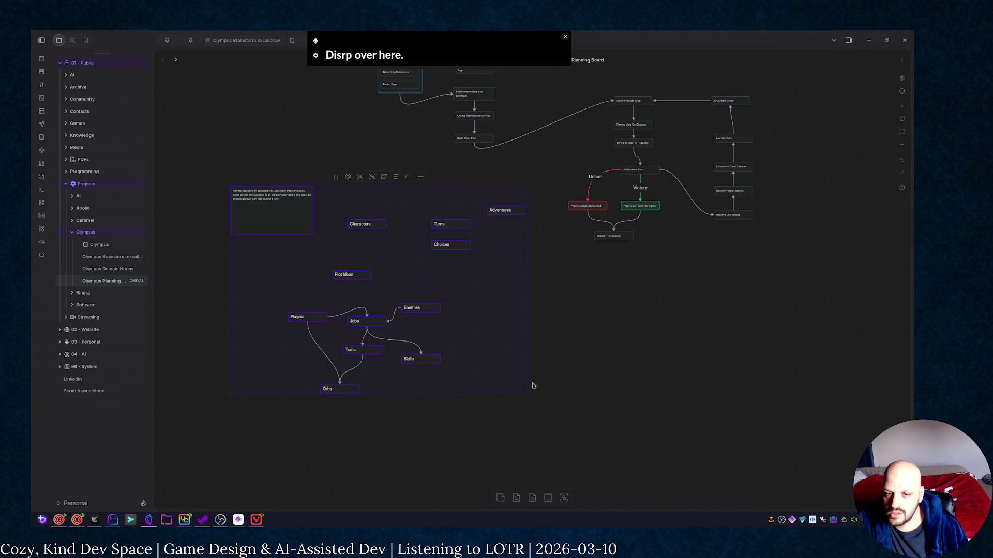
pyautogui.scroll(-3, 486, 302)
pyautogui.scroll(-2, 490, 300)
pyautogui.scroll(-2, 460, 282)
pyautogui.moveTo(461, 282); pyautogui.dragTo(323, 230)
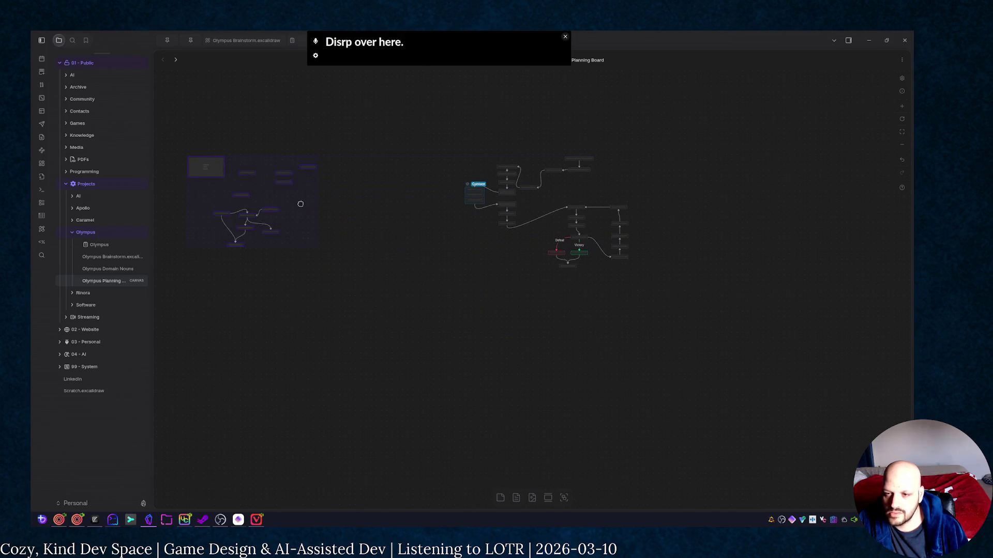
pyautogui.click(289, 184)
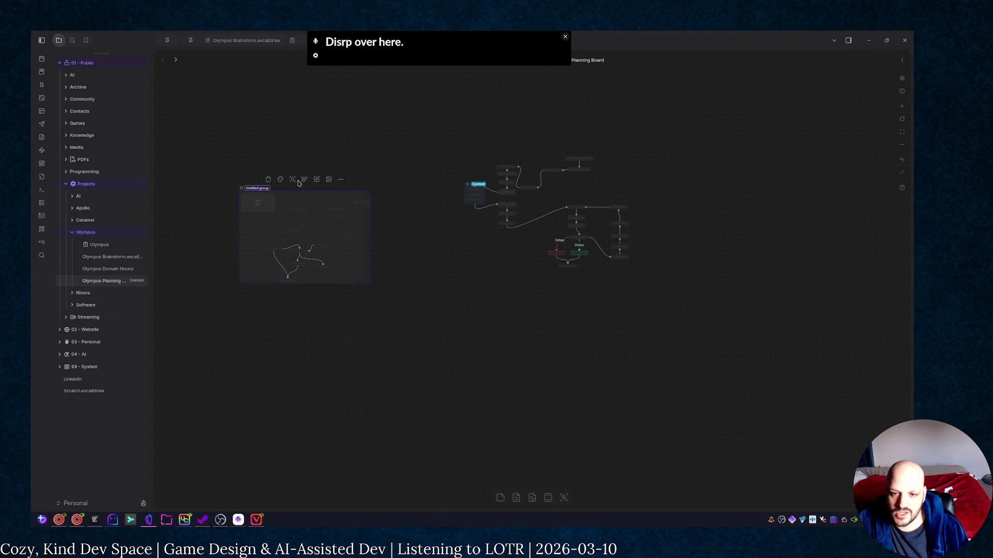
pyautogui.click(476, 282)
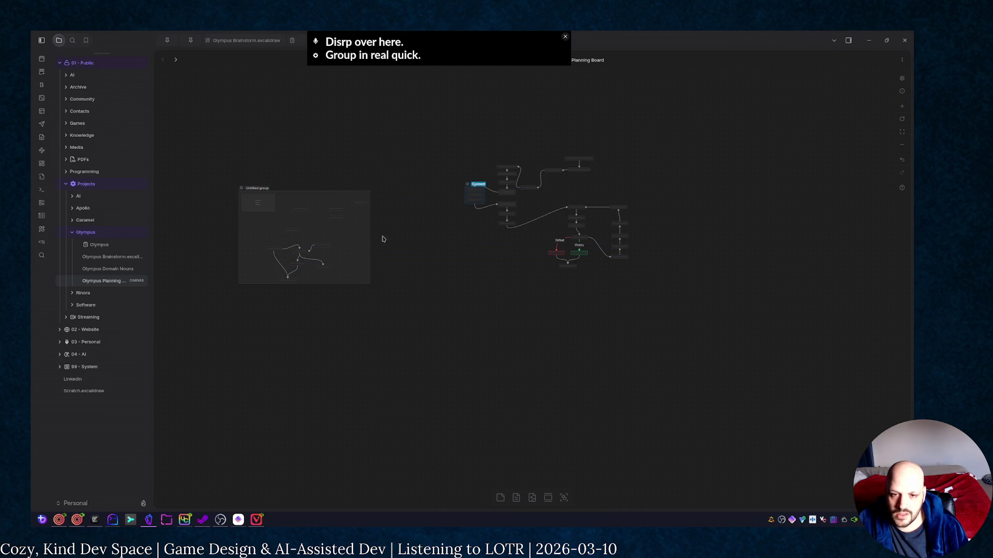
pyautogui.scroll(3, 598, 256)
pyautogui.scroll(2, 615, 221)
pyautogui.scroll(2, 615, 221)
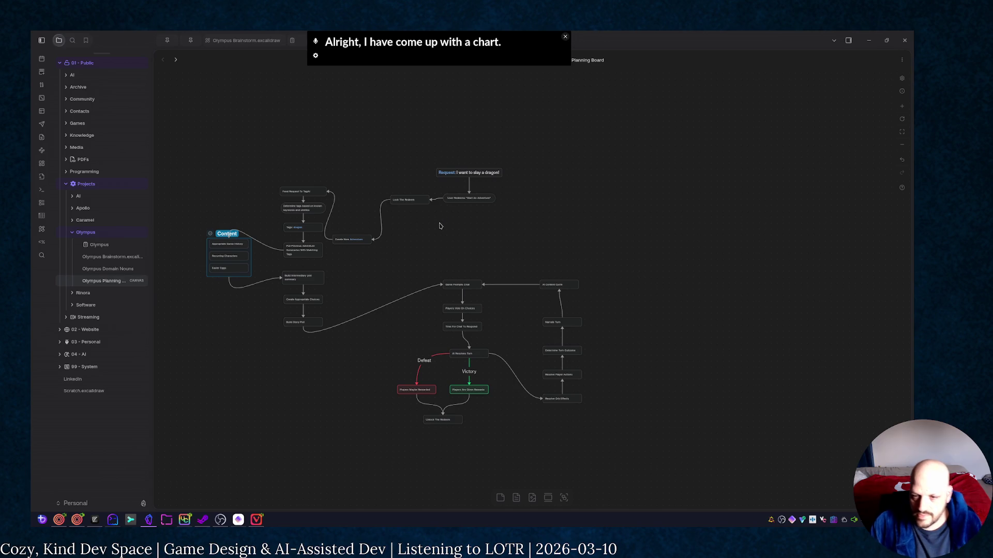
pyautogui.scroll(2, 460, 237)
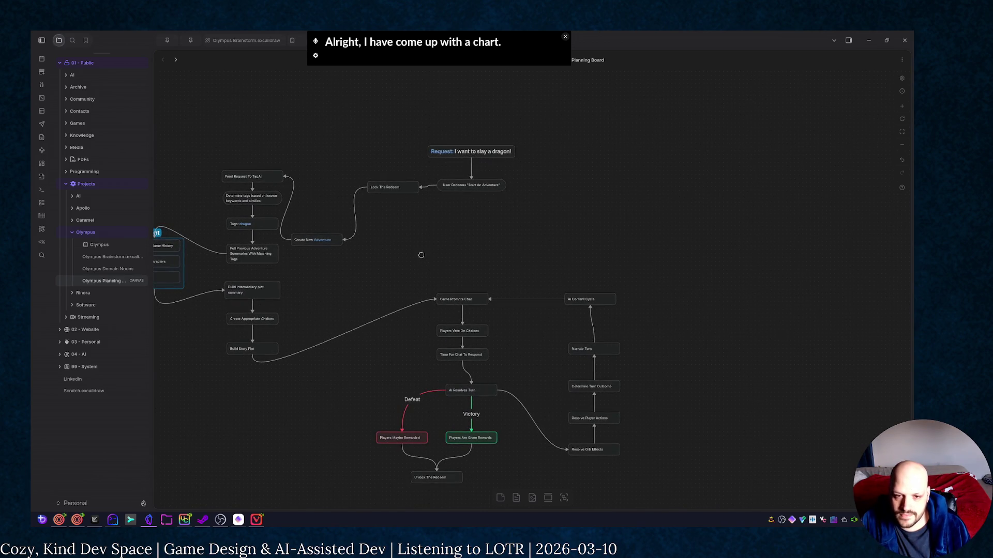
pyautogui.moveTo(421, 255); pyautogui.dragTo(549, 206)
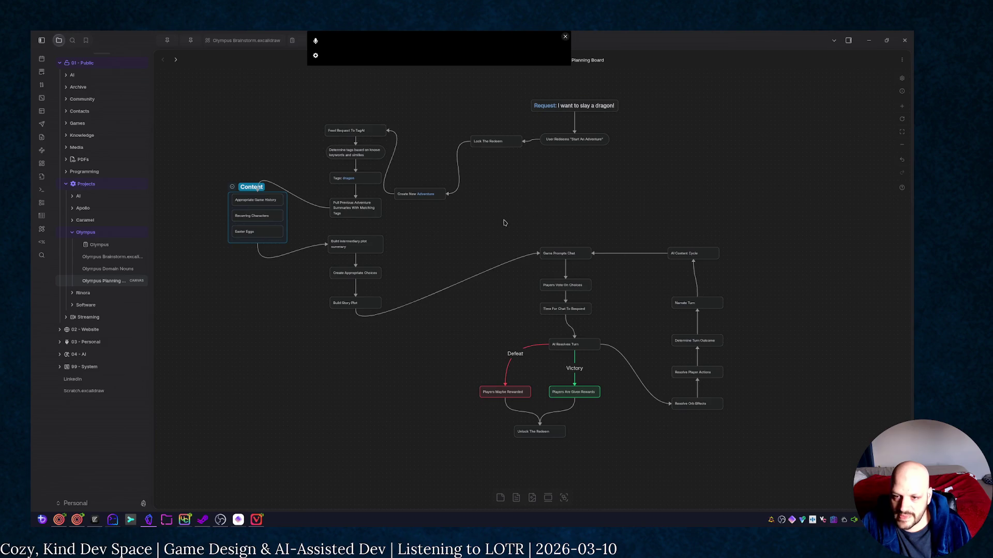
pyautogui.moveTo(433, 236); pyautogui.dragTo(567, 239)
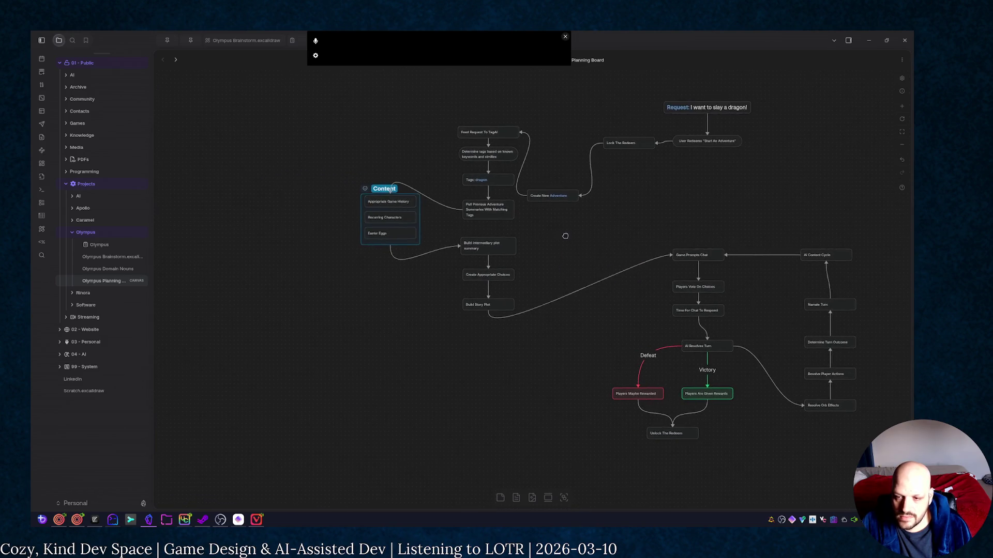
pyautogui.moveTo(419, 350); pyautogui.dragTo(454, 325)
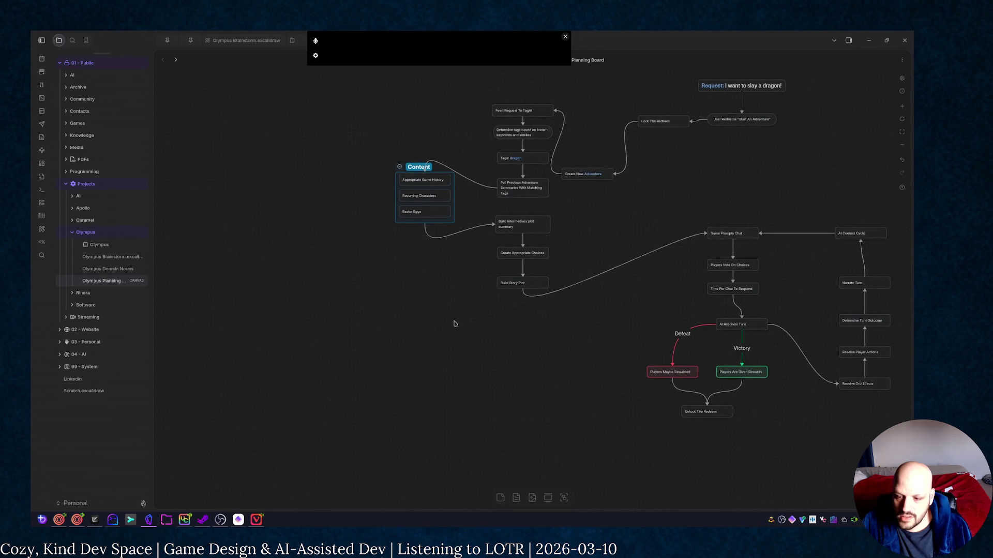
pyautogui.moveTo(764, 166); pyautogui.dragTo(650, 216)
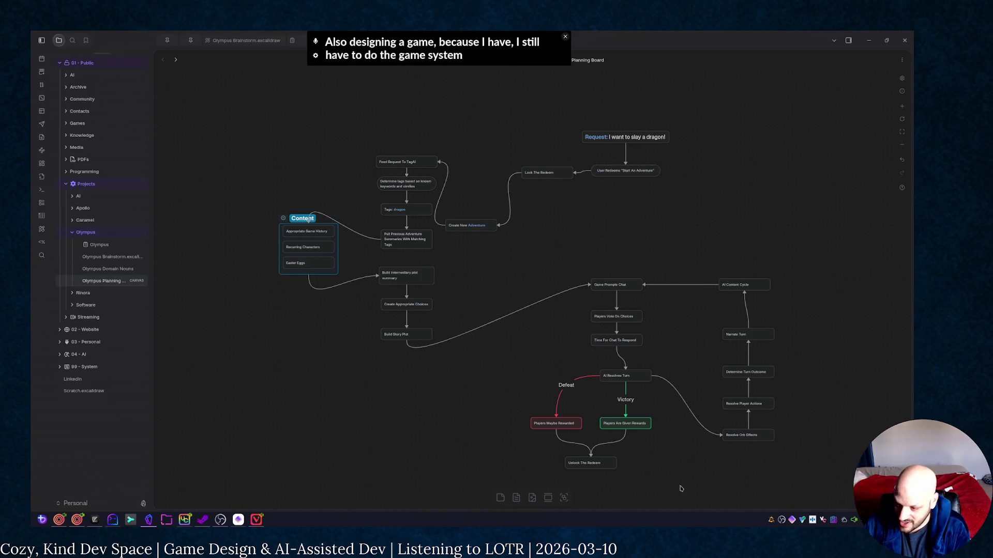
pyautogui.moveTo(818, 408); pyautogui.dragTo(461, 310)
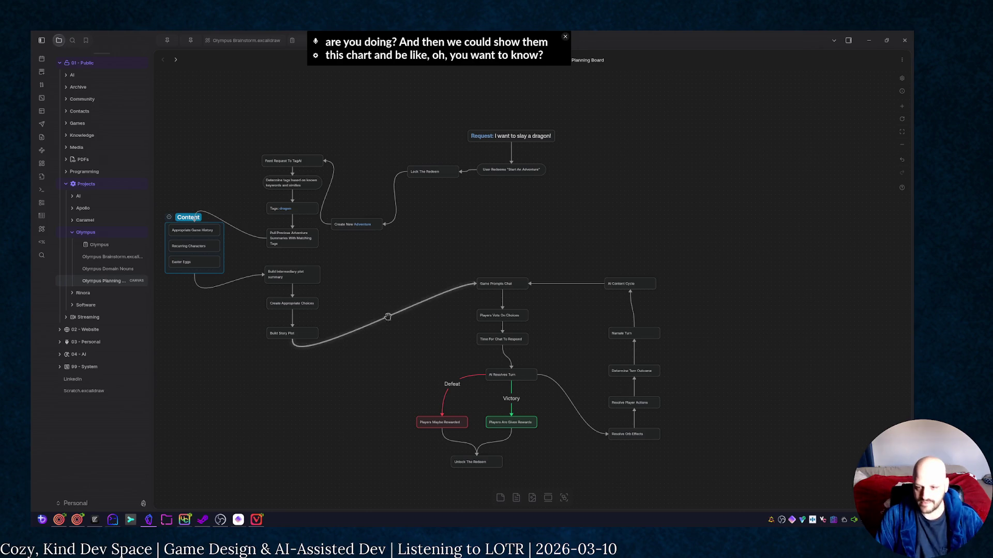
pyautogui.scroll(-2, 384, 280)
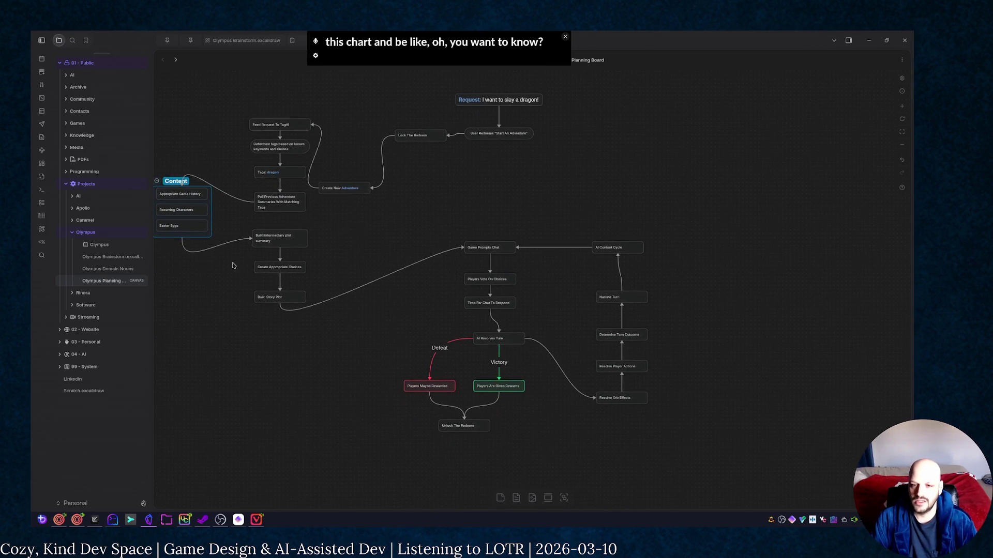
pyautogui.hscroll(-2, 248, 303)
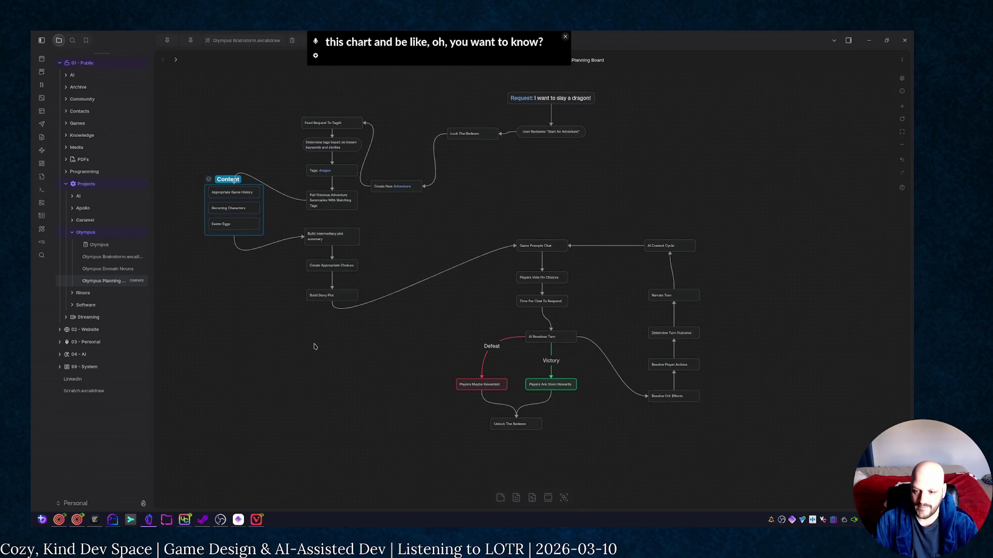
# Move the Untitled group beside the flowchart and remove its frame, keeping the cards
pyautogui.moveTo(421, 374); pyautogui.dragTo(426, 386)
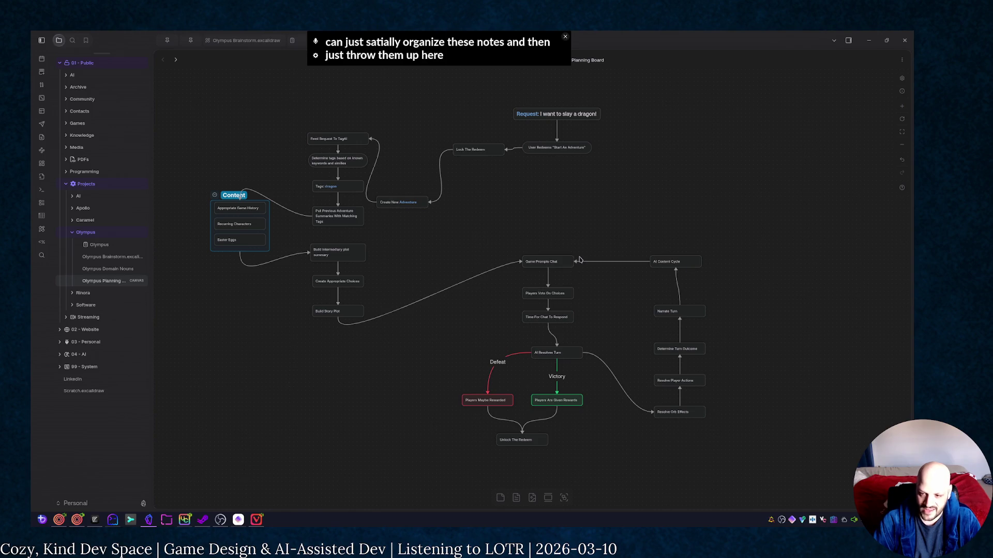
pyautogui.scroll(-2, 636, 261)
pyautogui.scroll(-1, 607, 261)
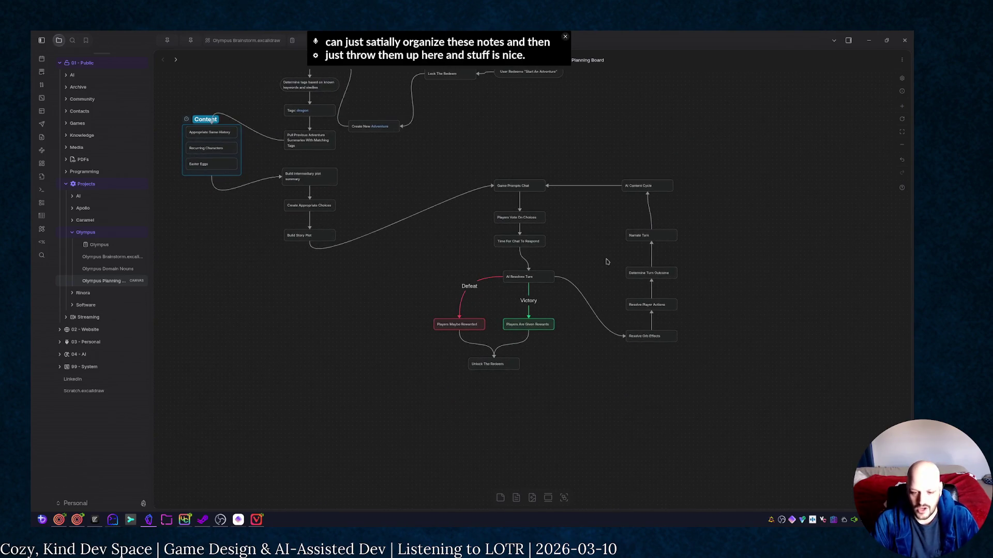
pyautogui.scroll(-5, 532, 283)
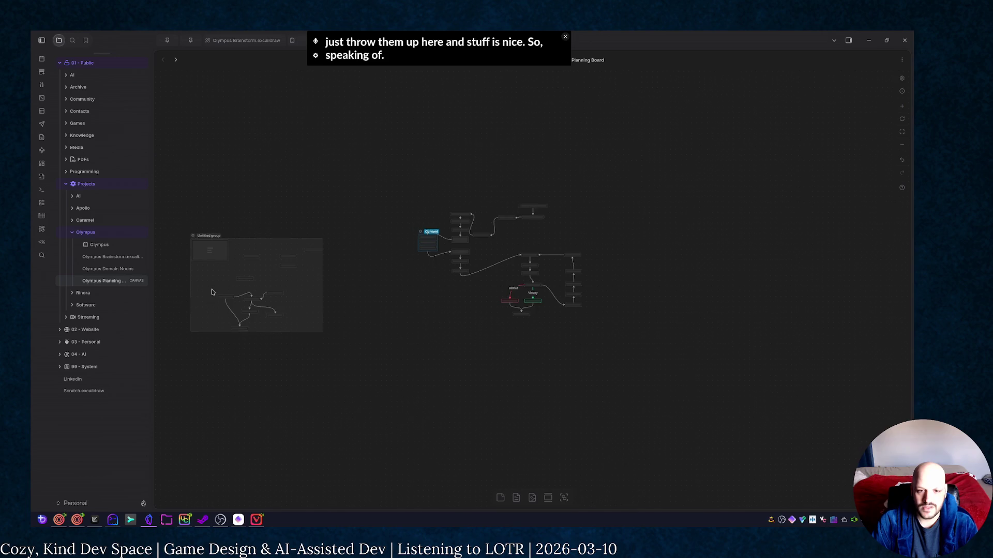
pyautogui.scroll(3, 211, 292)
pyautogui.moveTo(410, 317); pyautogui.dragTo(690, 394)
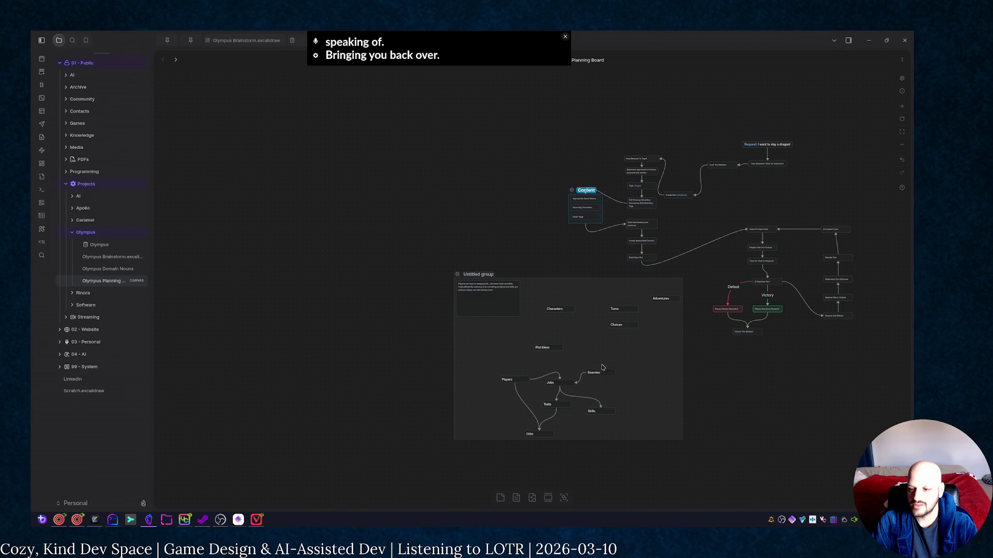
pyautogui.scroll(2, 771, 410)
pyautogui.scroll(-2, 511, 333)
pyautogui.click(511, 332)
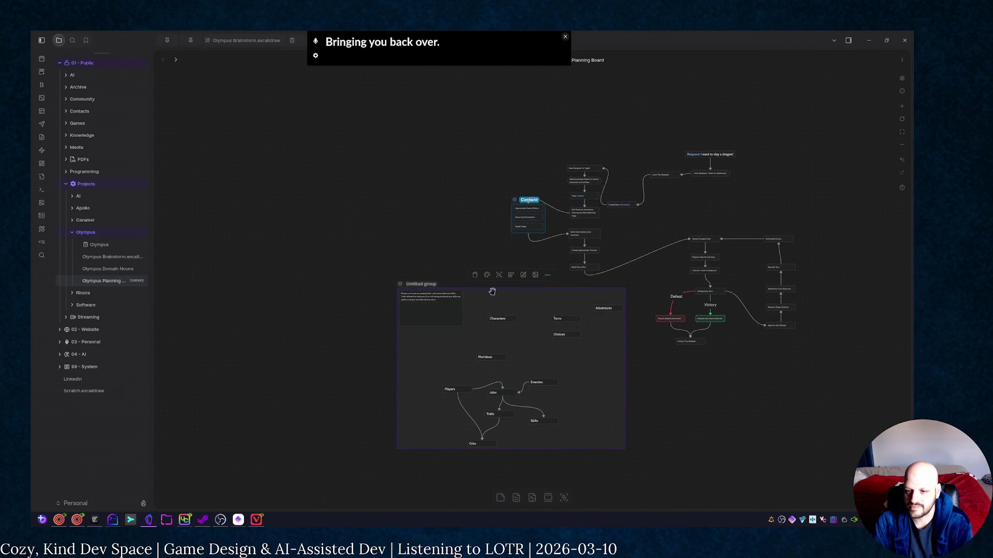
pyautogui.press('Delete')
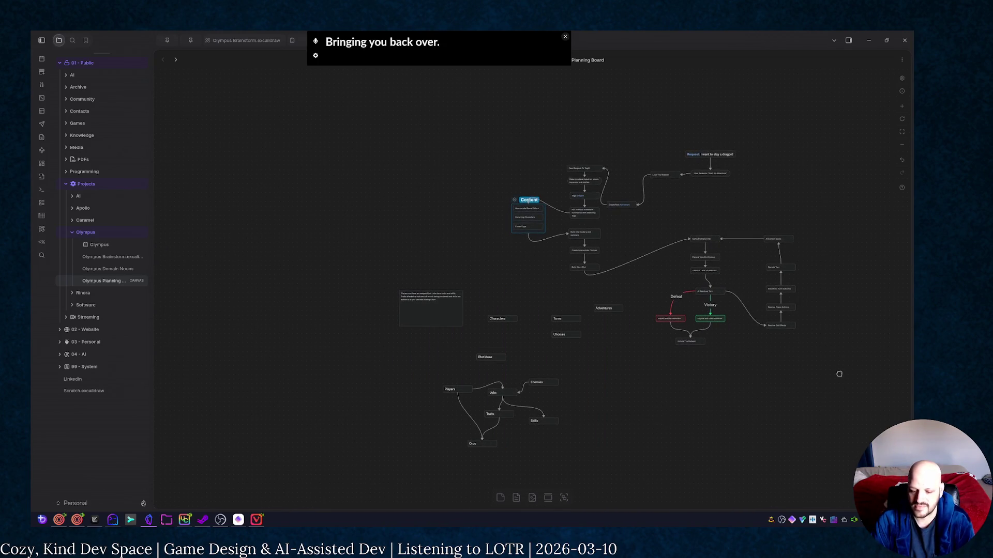
# Place Turns below Adventures and link Adventures to Turns and Turns to Enemies
pyautogui.moveTo(839, 373); pyautogui.dragTo(681, 368)
pyautogui.scroll(1, 682, 369)
pyautogui.scroll(1, 544, 310)
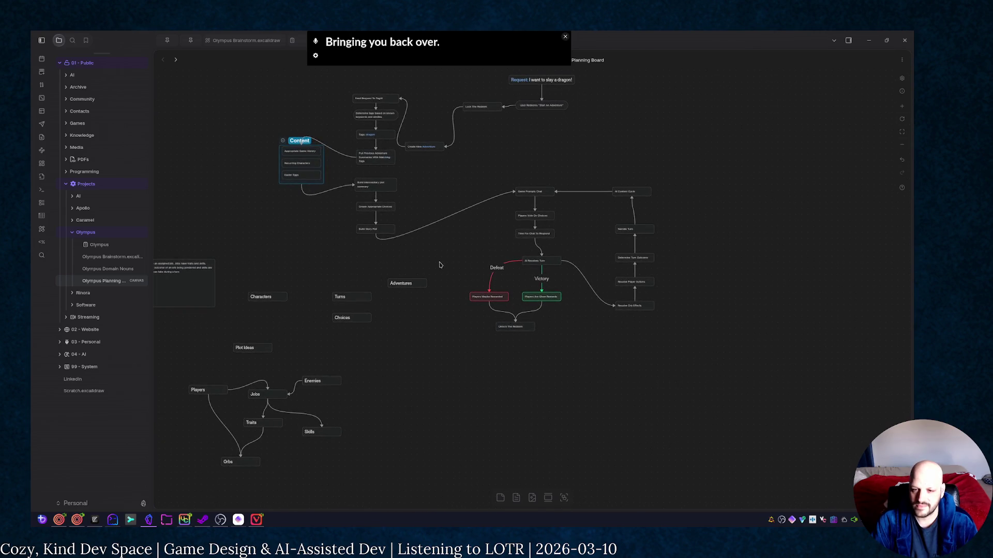
pyautogui.scroll(1, 459, 261)
pyautogui.moveTo(442, 276)
pyautogui.mouseDown()
pyautogui.moveTo(209, 340)
pyautogui.moveTo(452, 354)
pyautogui.mouseUp()
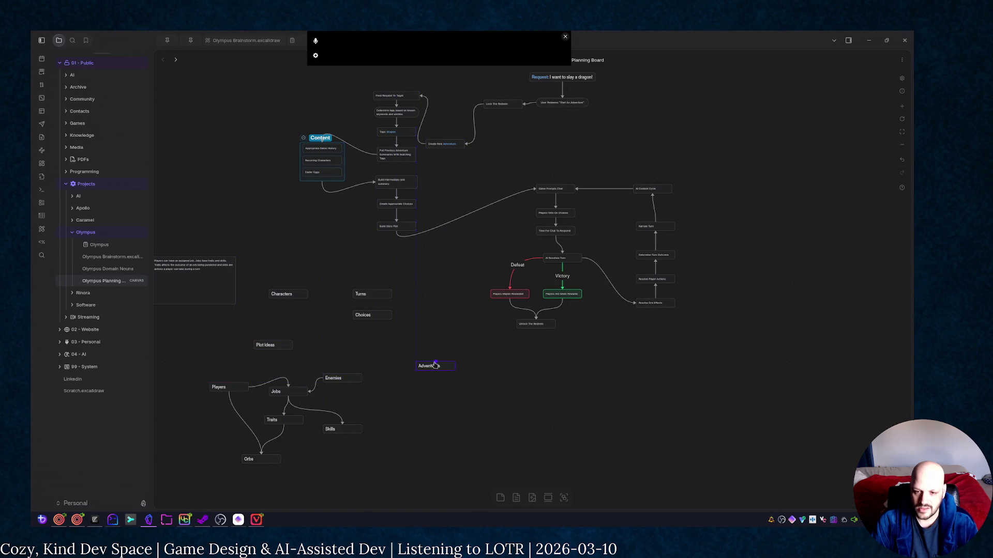
pyautogui.moveTo(376, 291)
pyautogui.mouseDown()
pyautogui.moveTo(369, 333)
pyautogui.moveTo(460, 407)
pyautogui.mouseUp()
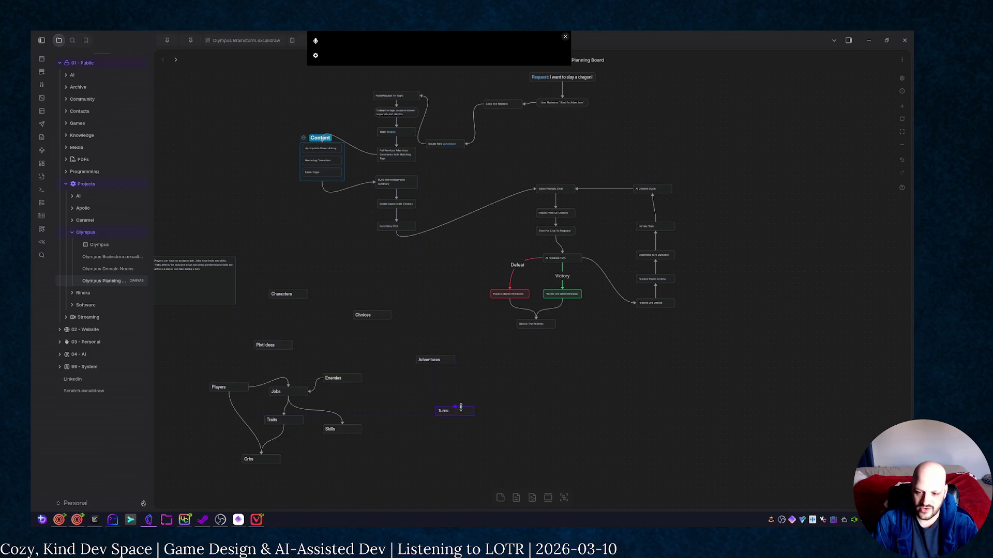
pyautogui.moveTo(436, 364); pyautogui.dragTo(453, 405)
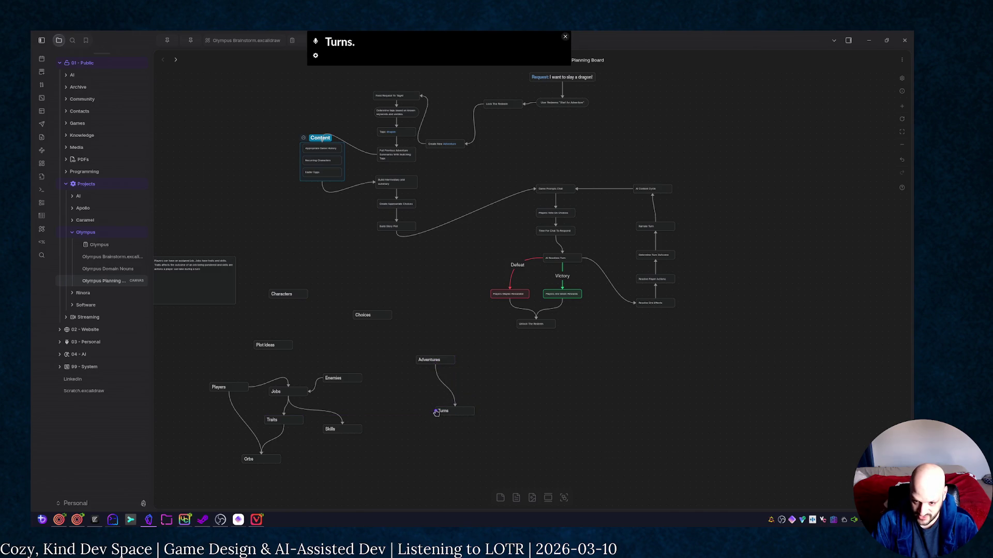
pyautogui.moveTo(436, 412); pyautogui.dragTo(362, 379)
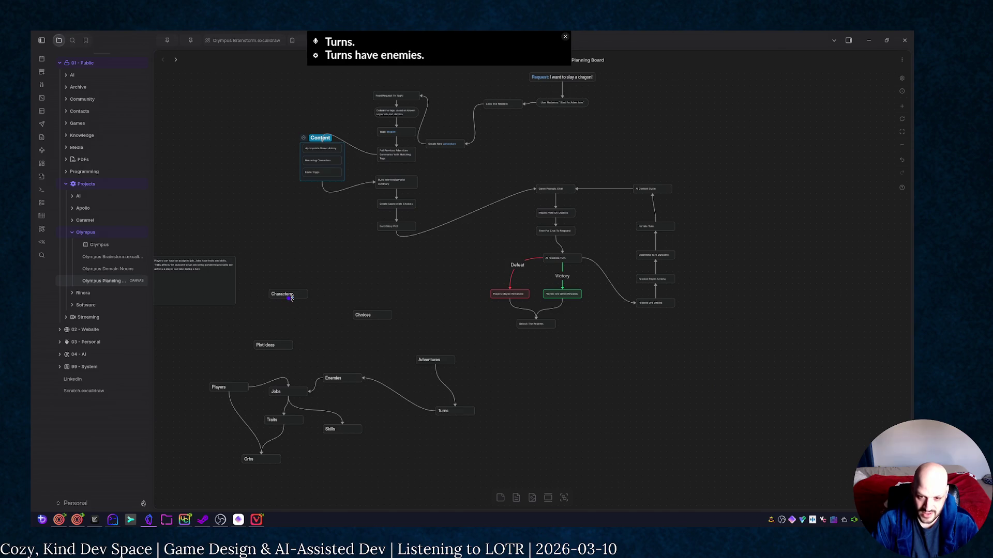
# Place Characters right of Adventures with a link from Adventures, and Choices just below Turns
pyautogui.moveTo(296, 293); pyautogui.dragTo(402, 429)
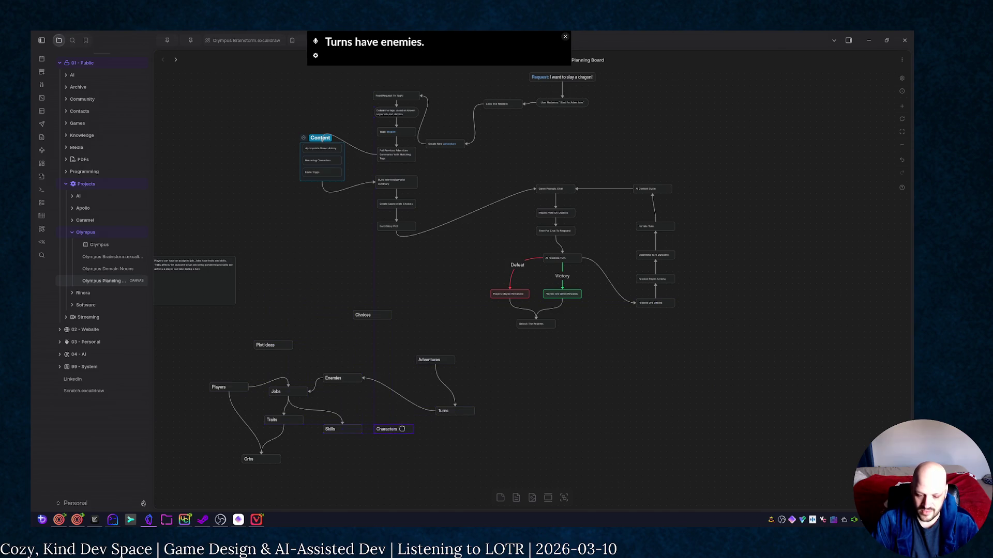
pyautogui.moveTo(412, 424); pyautogui.dragTo(515, 387)
pyautogui.moveTo(435, 367); pyautogui.dragTo(511, 385)
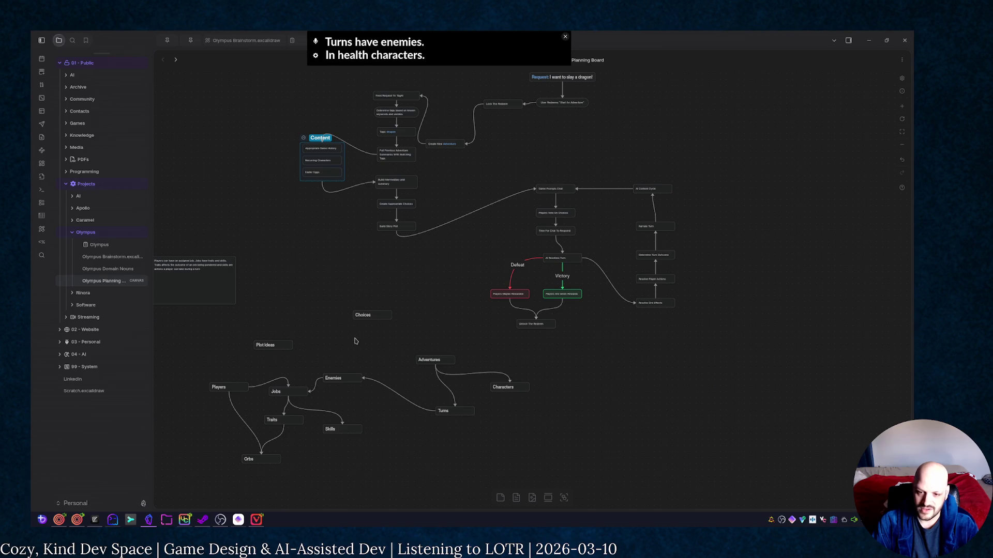
pyautogui.moveTo(377, 315); pyautogui.dragTo(398, 415)
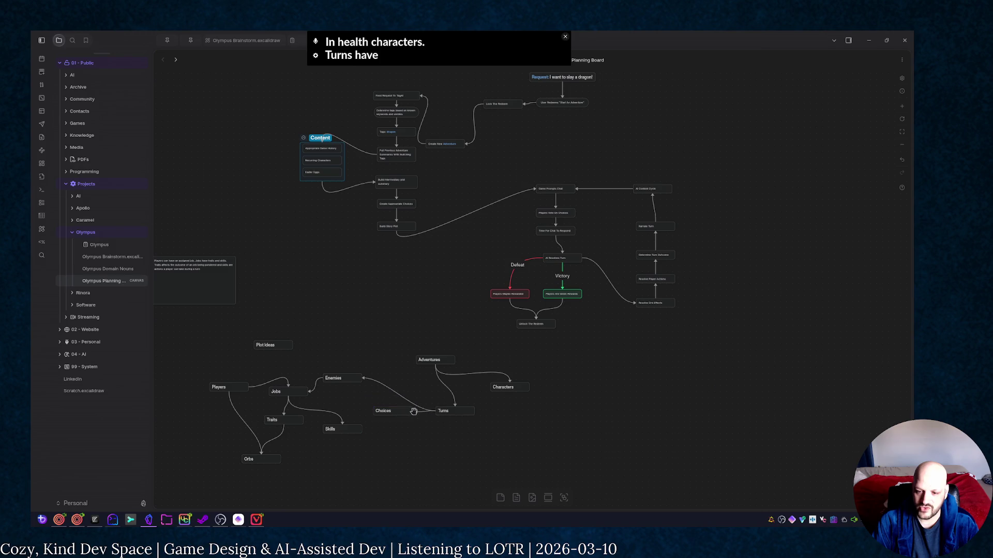
pyautogui.moveTo(399, 411)
pyautogui.mouseDown()
pyautogui.moveTo(413, 428)
pyautogui.moveTo(403, 429)
pyautogui.mouseUp()
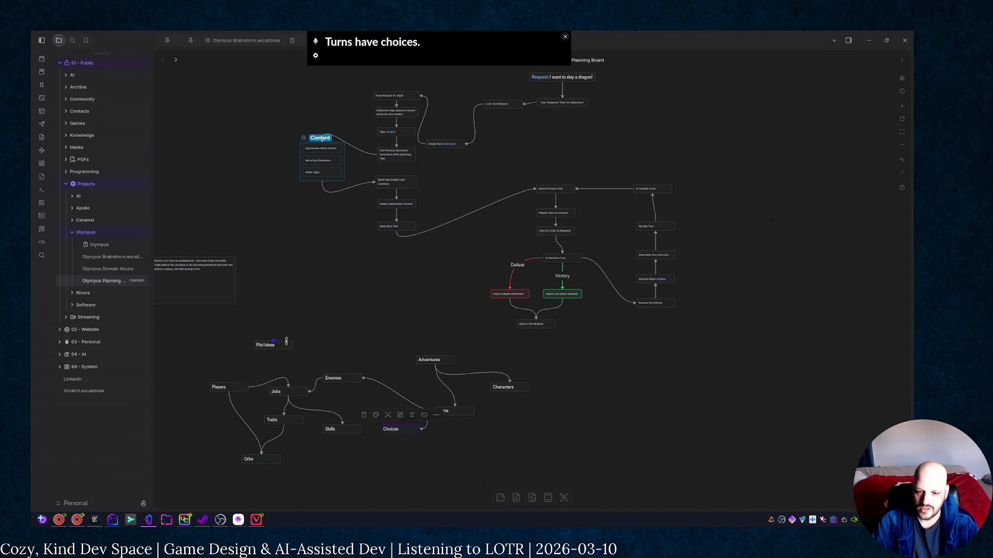
# Move the Plot Ideas card down close above Adventures, abandoning a stray arrow attempt
pyautogui.moveTo(275, 343); pyautogui.dragTo(397, 364)
pyautogui.click(379, 315)
pyautogui.moveTo(386, 319); pyautogui.dragTo(381, 358)
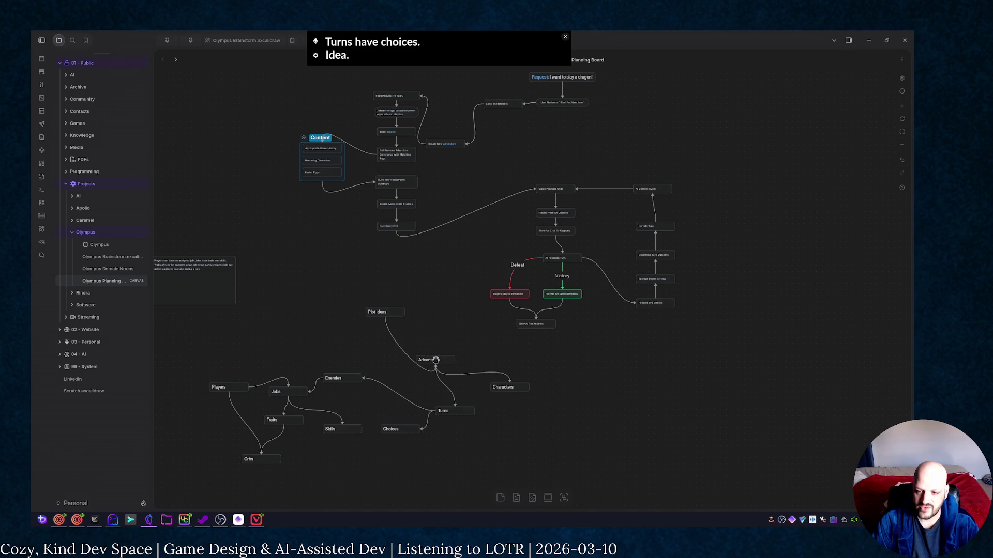
pyautogui.click(370, 360)
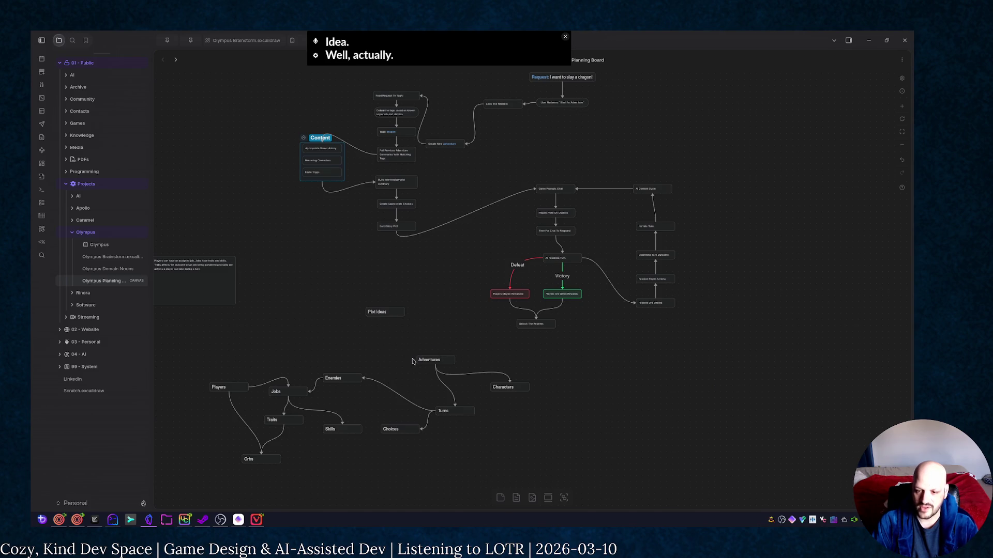
pyautogui.click(388, 314)
pyautogui.moveTo(390, 311)
pyautogui.mouseDown()
pyautogui.moveTo(396, 340)
pyautogui.moveTo(396, 332)
pyautogui.mouseUp()
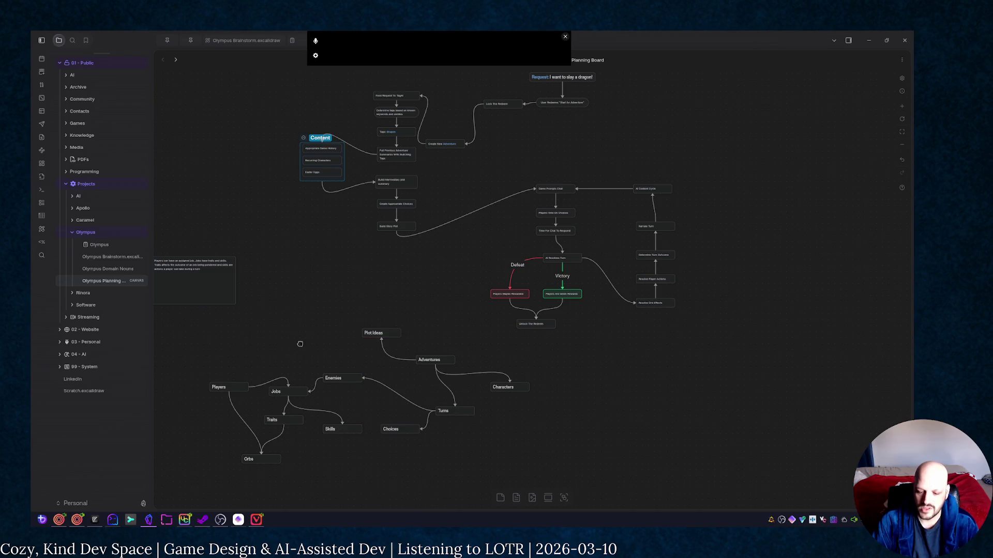
pyautogui.moveTo(300, 343); pyautogui.dragTo(439, 312)
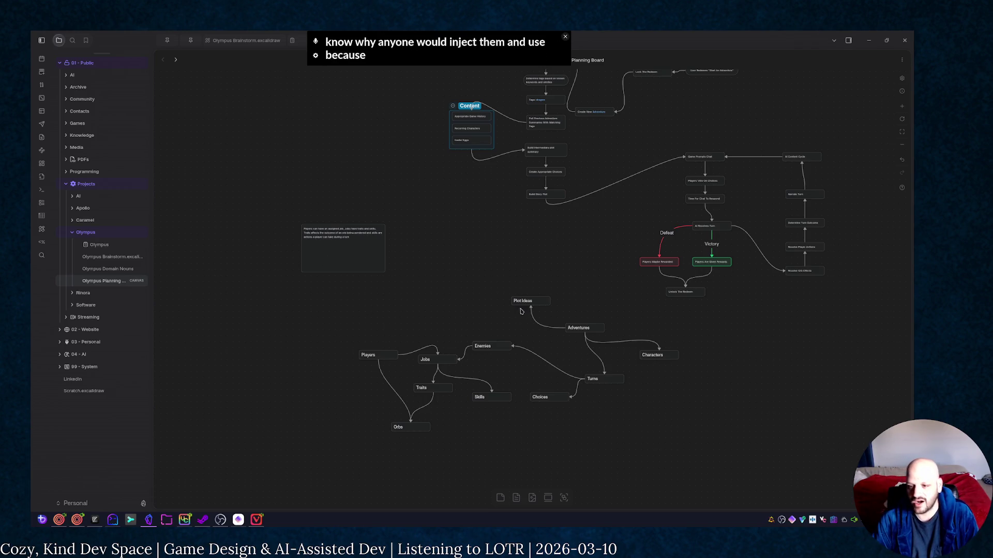
# Re-route the Plot Ideas arrow, set Turns level with Characters and raise Choices slightly
pyautogui.click(535, 317)
pyautogui.moveTo(531, 308)
pyautogui.mouseDown()
pyautogui.moveTo(558, 310)
pyautogui.moveTo(553, 300)
pyautogui.moveTo(532, 326)
pyautogui.moveTo(546, 327)
pyautogui.mouseUp()
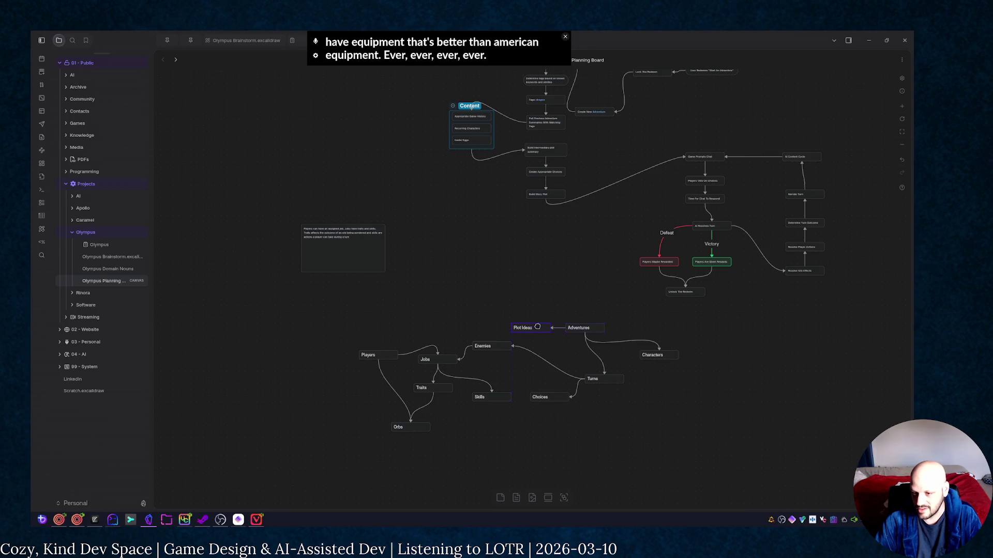
pyautogui.moveTo(594, 375); pyautogui.dragTo(592, 355)
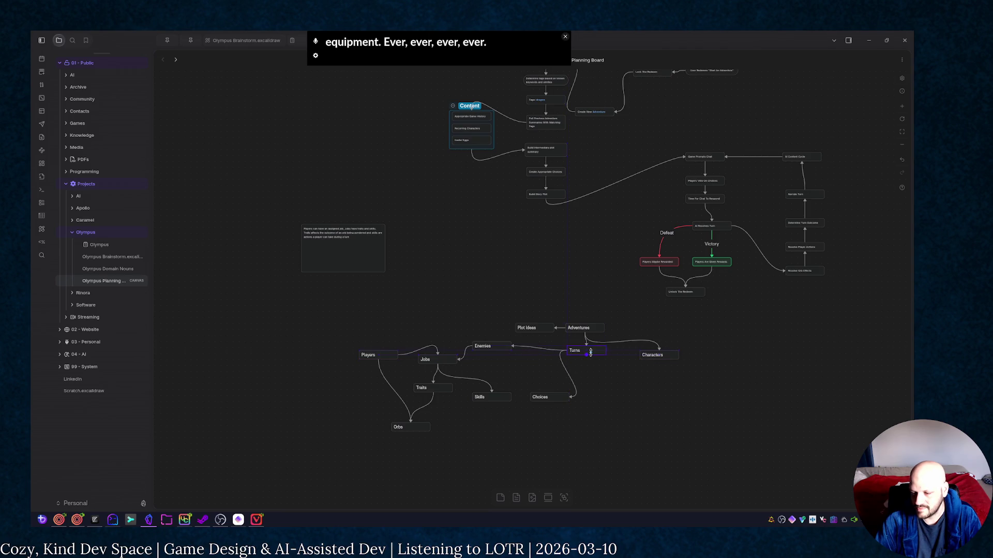
pyautogui.moveTo(591, 355); pyautogui.dragTo(617, 356)
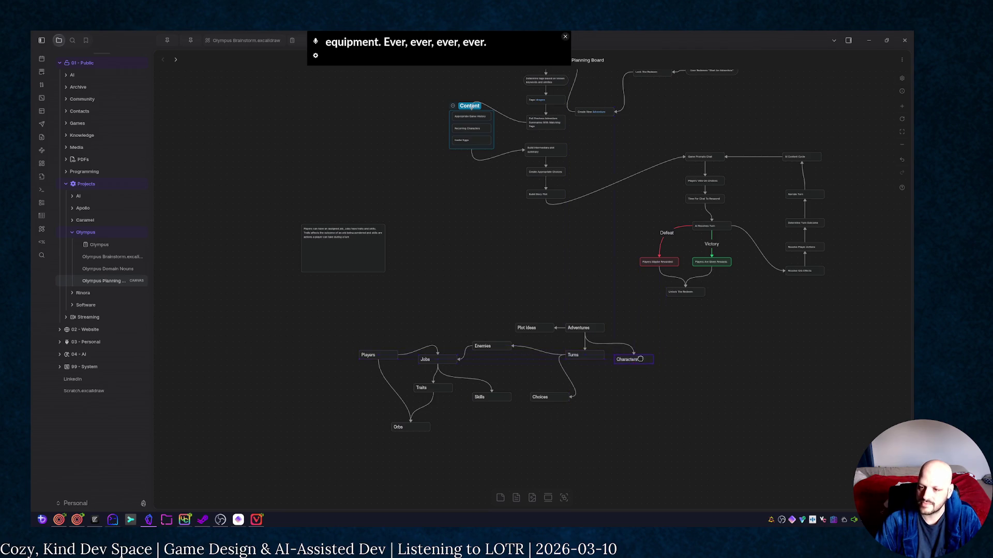
pyautogui.moveTo(560, 391); pyautogui.dragTo(516, 365)
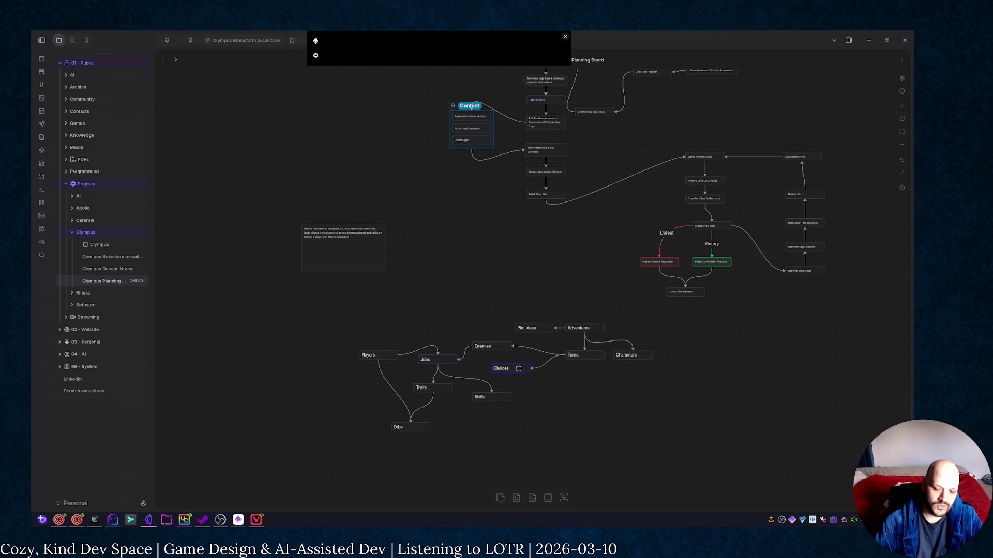
pyautogui.moveTo(515, 364); pyautogui.dragTo(502, 365)
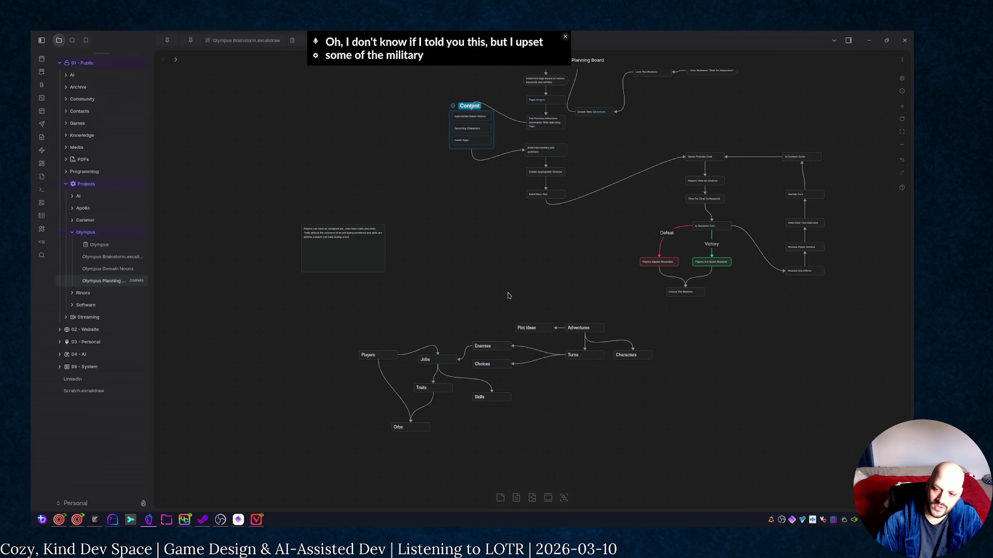
# Shift the Plot Ideas, Adventures, Turns and Characters nodes slightly left together
pyautogui.moveTo(683, 386); pyautogui.dragTo(515, 310)
pyautogui.moveTo(593, 354); pyautogui.dragTo(559, 356)
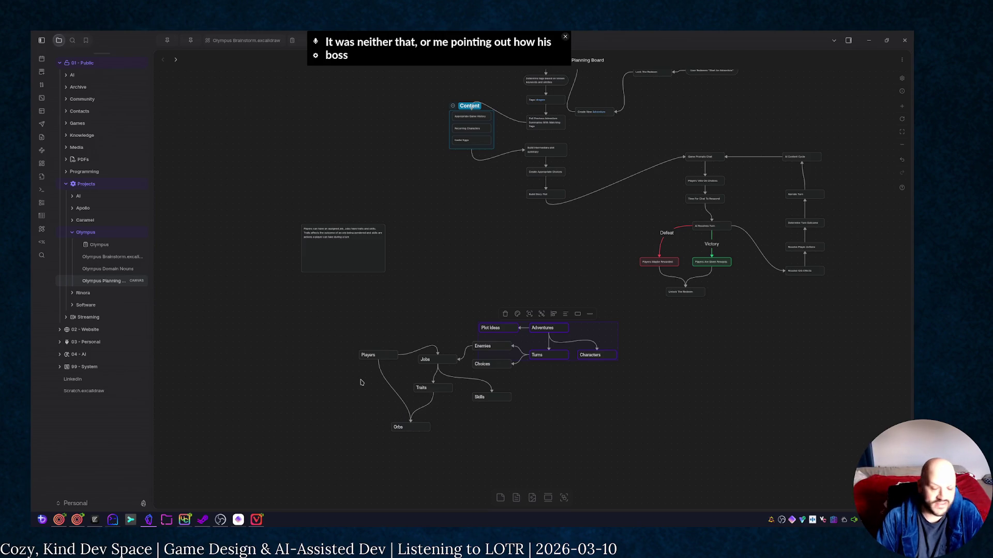
# Tighten the lower cluster: Traits and Orbs up-left, Skills beside Traits, Players up-right
pyautogui.moveTo(381, 379); pyautogui.dragTo(464, 453)
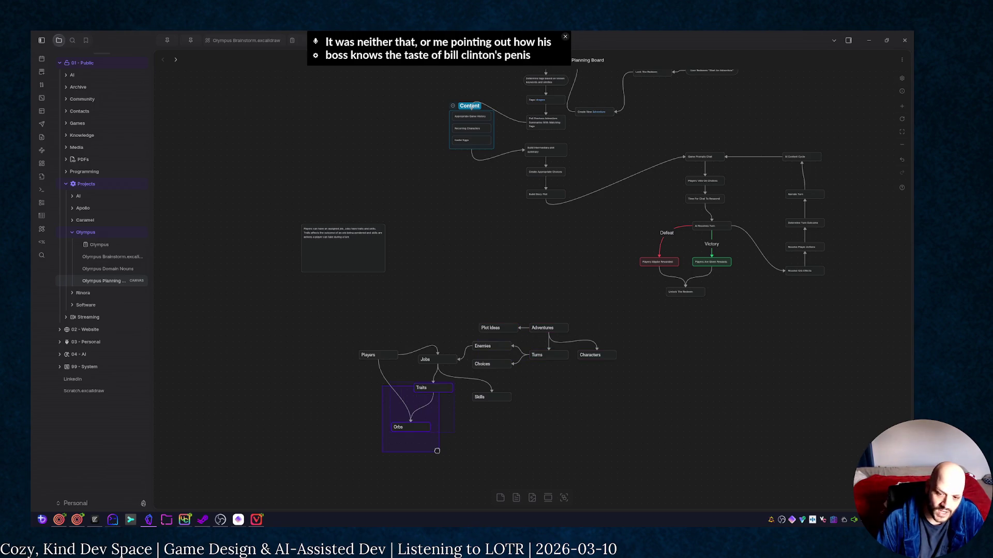
pyautogui.moveTo(412, 418); pyautogui.dragTo(400, 423)
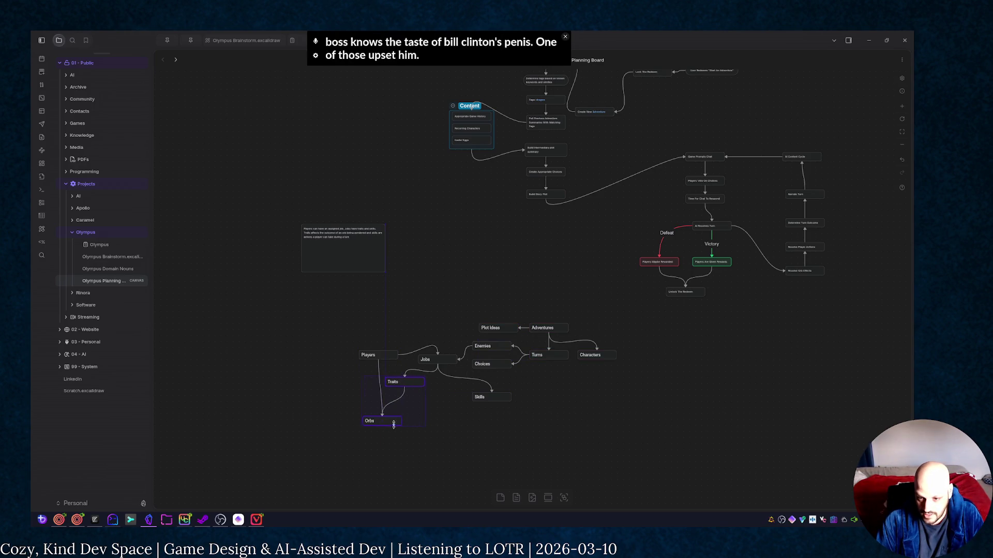
pyautogui.click(507, 404)
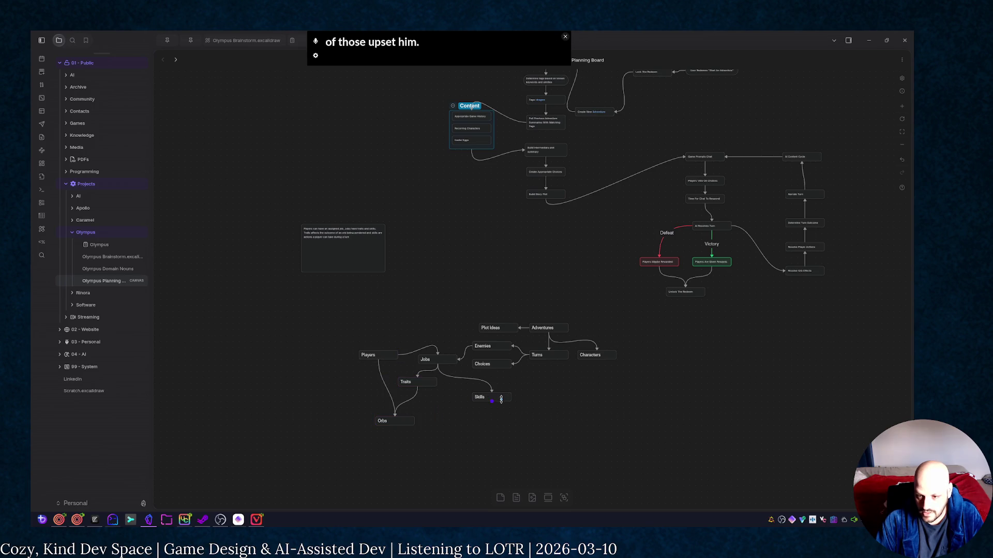
pyautogui.moveTo(500, 398); pyautogui.dragTo(463, 384)
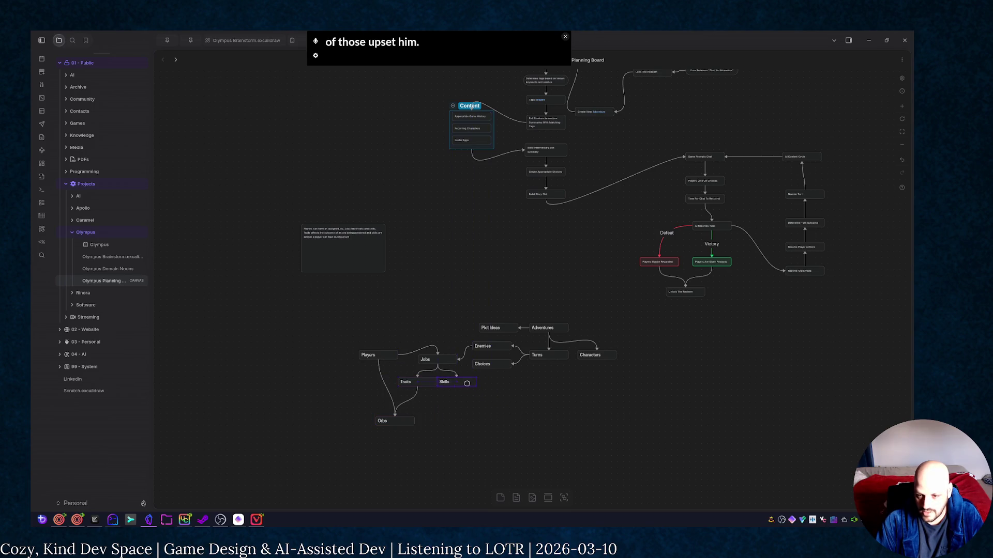
pyautogui.click(481, 442)
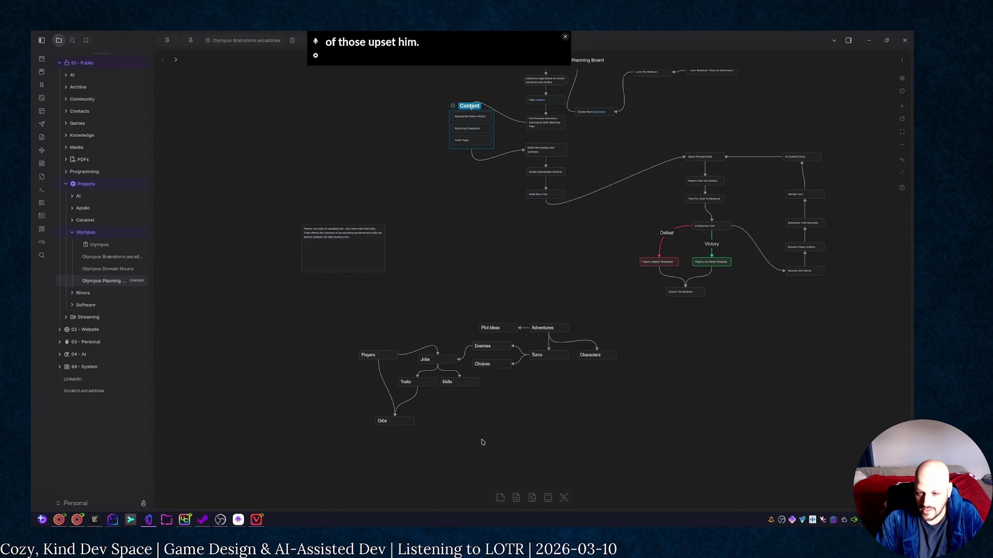
pyautogui.moveTo(387, 355); pyautogui.dragTo(395, 350)
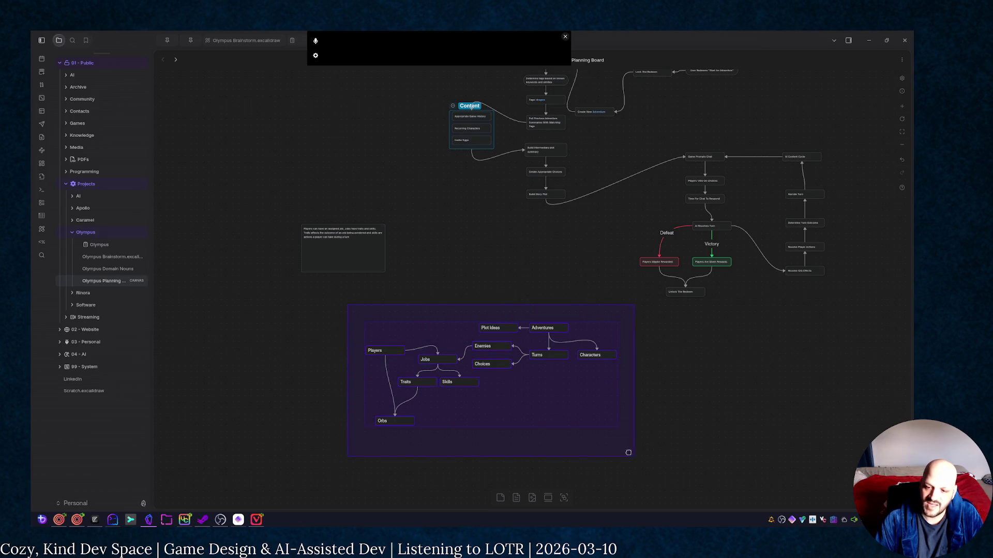
# Move the whole lower cluster as one block toward the lower left of the board
pyautogui.moveTo(535, 364); pyautogui.dragTo(557, 264)
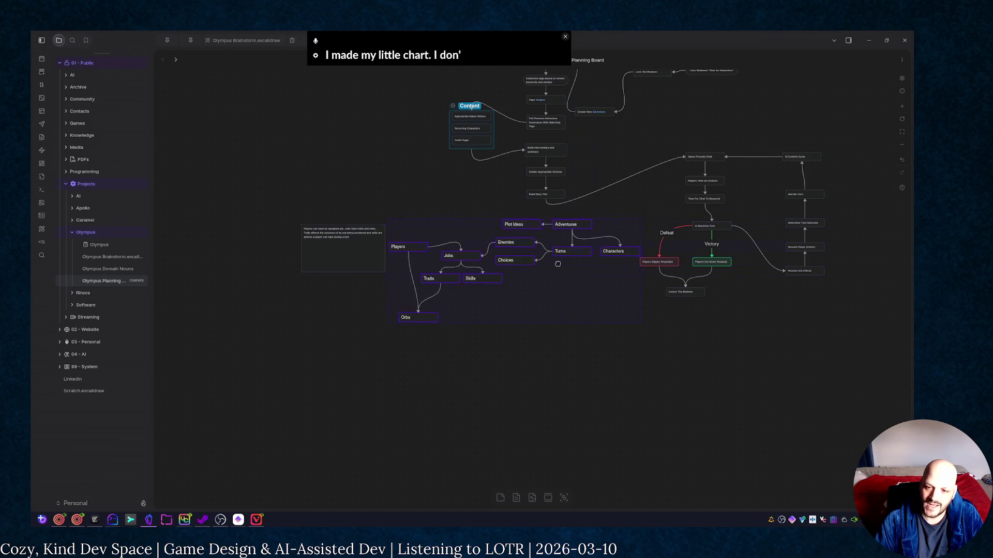
pyautogui.moveTo(556, 263); pyautogui.dragTo(354, 348)
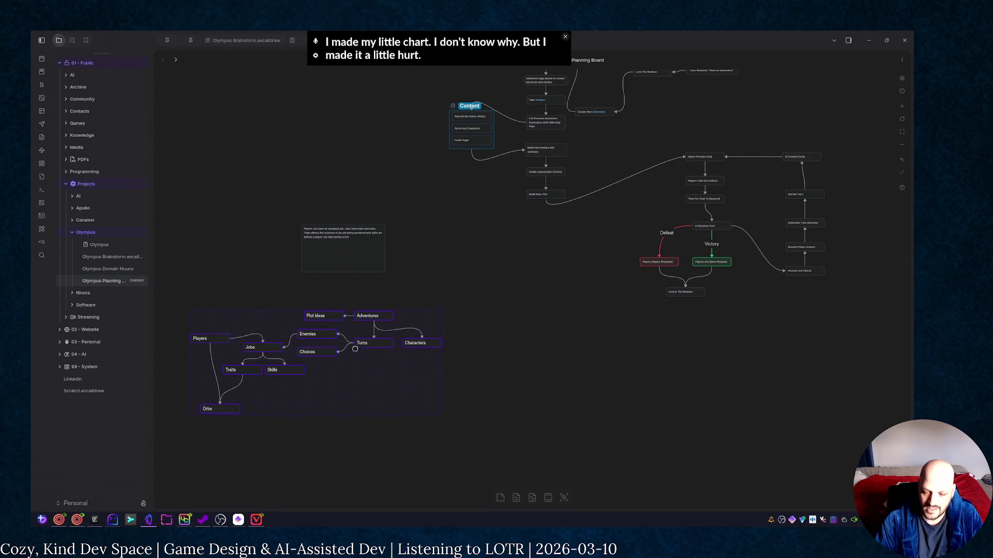
pyautogui.click(454, 266)
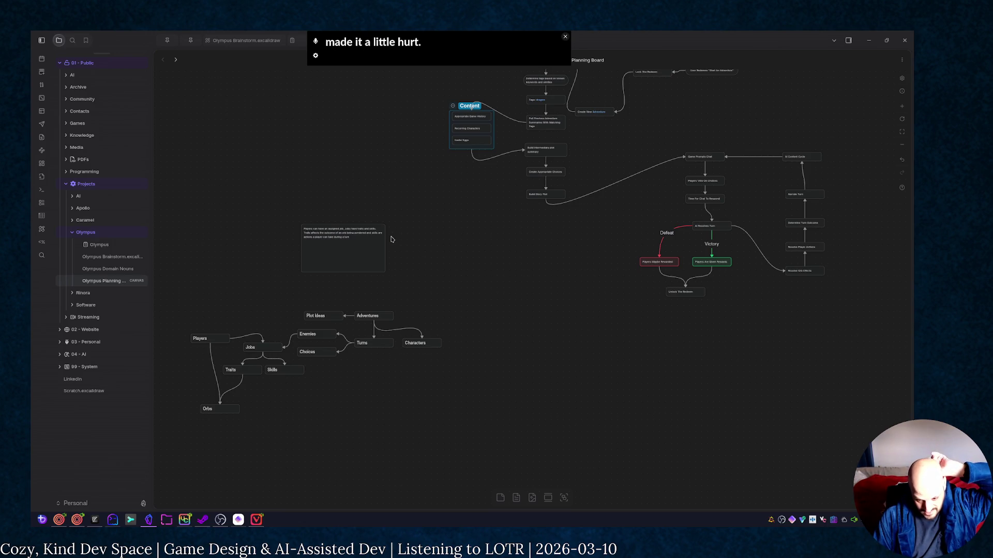
# Delete the loose text note and raise the lower node cluster level with the flowchart
pyautogui.click(336, 234)
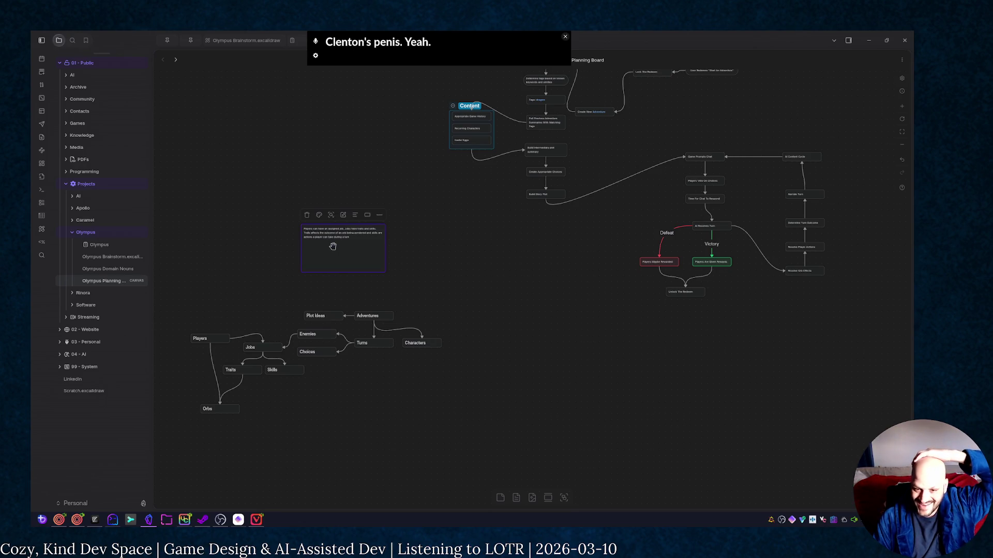
pyautogui.press('Delete')
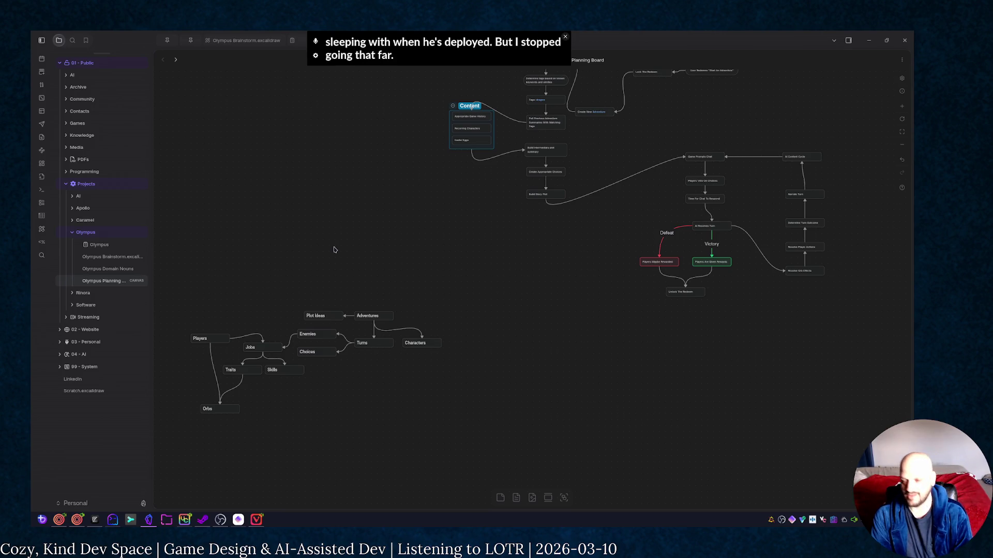
pyautogui.moveTo(186, 276); pyautogui.dragTo(503, 444)
pyautogui.moveTo(396, 393)
pyautogui.mouseDown()
pyautogui.moveTo(372, 226)
pyautogui.moveTo(393, 291)
pyautogui.mouseUp()
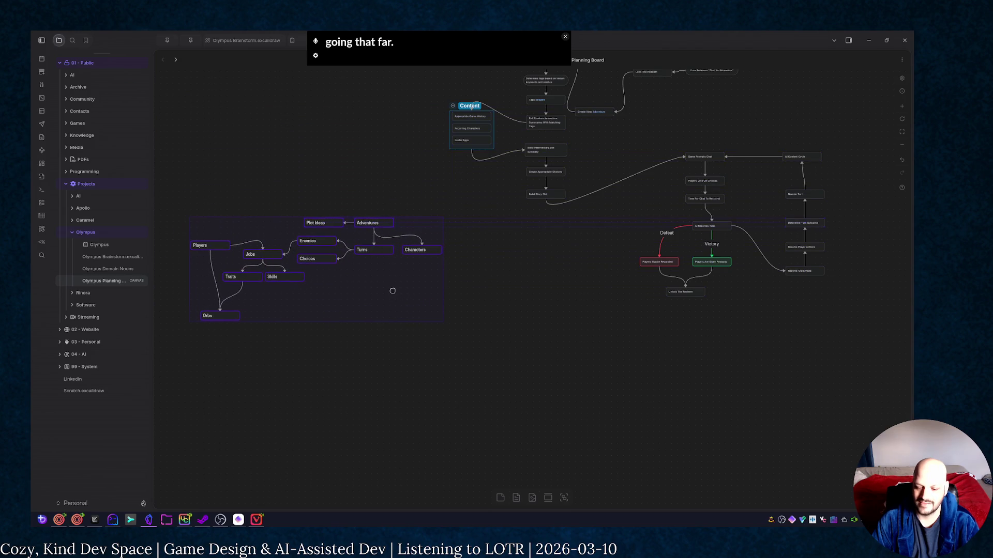
pyautogui.scroll(3, 526, 354)
pyautogui.hscroll(3, 492, 344)
pyautogui.scroll(2, 466, 357)
pyautogui.scroll(-2, 458, 366)
pyautogui.scroll(-1, 460, 368)
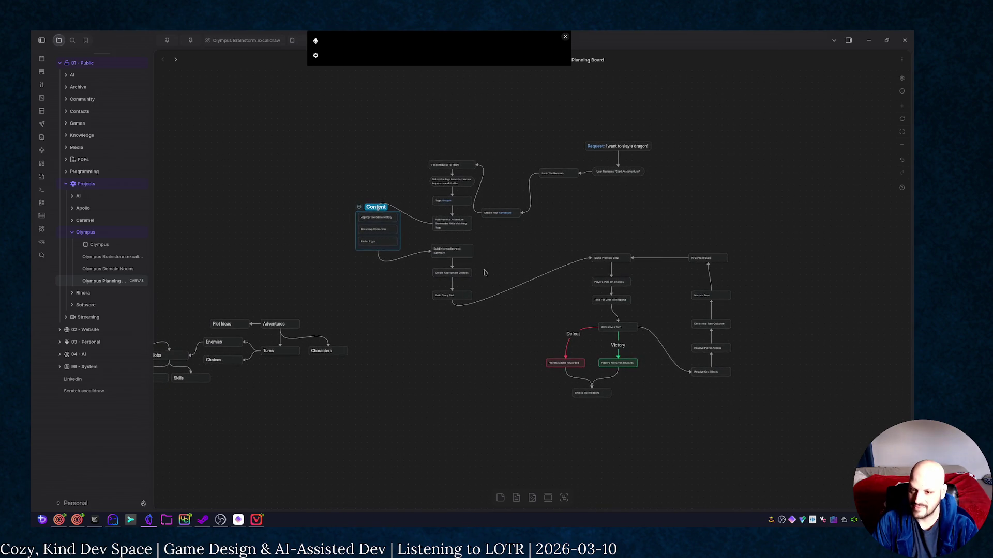
# Raise Create New Adventure into one aligned row with Lock The Redeem and User Redeems
pyautogui.moveTo(514, 214); pyautogui.dragTo(519, 174)
pyautogui.click(709, 209)
pyautogui.moveTo(563, 175); pyautogui.dragTo(564, 165)
pyautogui.moveTo(683, 186); pyautogui.dragTo(598, 119)
pyautogui.moveTo(629, 163); pyautogui.dragTo(625, 165)
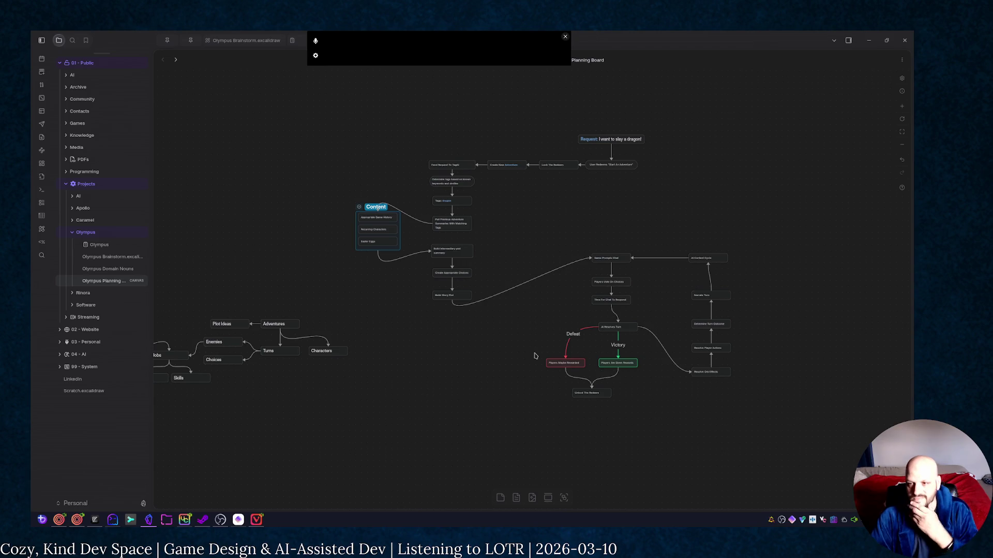
pyautogui.scroll(2, 535, 333)
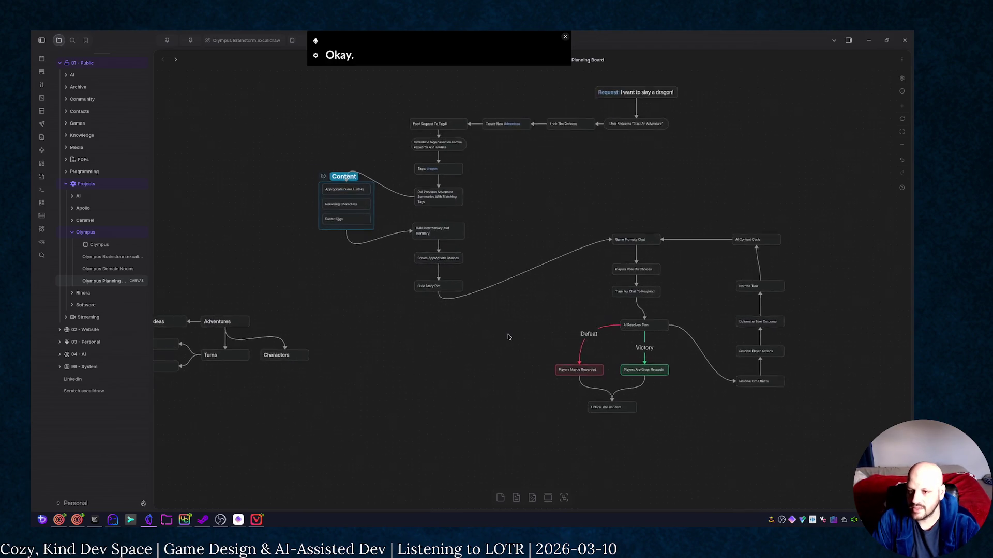
pyautogui.scroll(1, 527, 314)
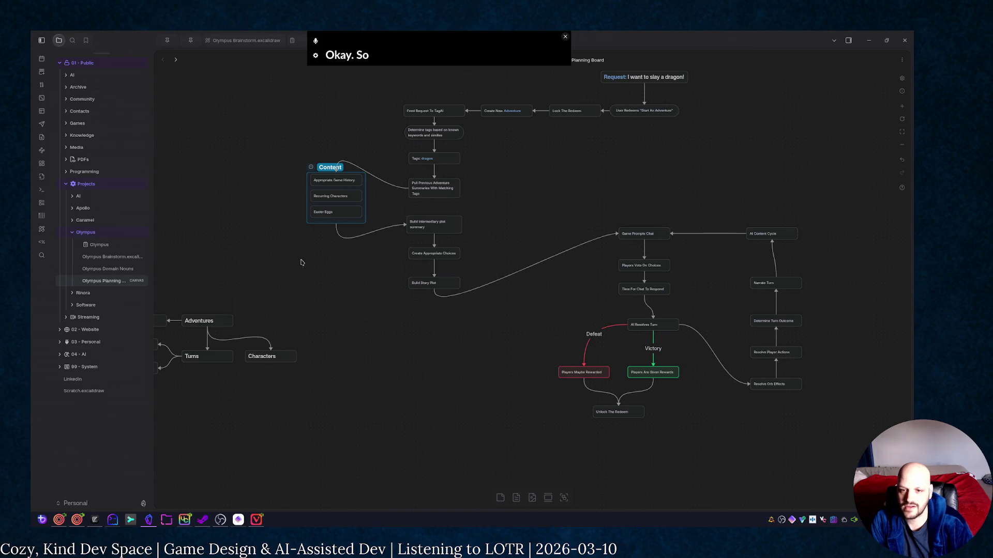
pyautogui.moveTo(802, 183)
pyautogui.mouseDown()
pyautogui.moveTo(649, 172)
pyautogui.moveTo(548, 210)
pyautogui.moveTo(368, 200)
pyautogui.moveTo(746, 151)
pyautogui.moveTo(698, 255)
pyautogui.moveTo(631, 251)
pyautogui.mouseUp()
pyautogui.moveTo(752, 279); pyautogui.dragTo(419, 237)
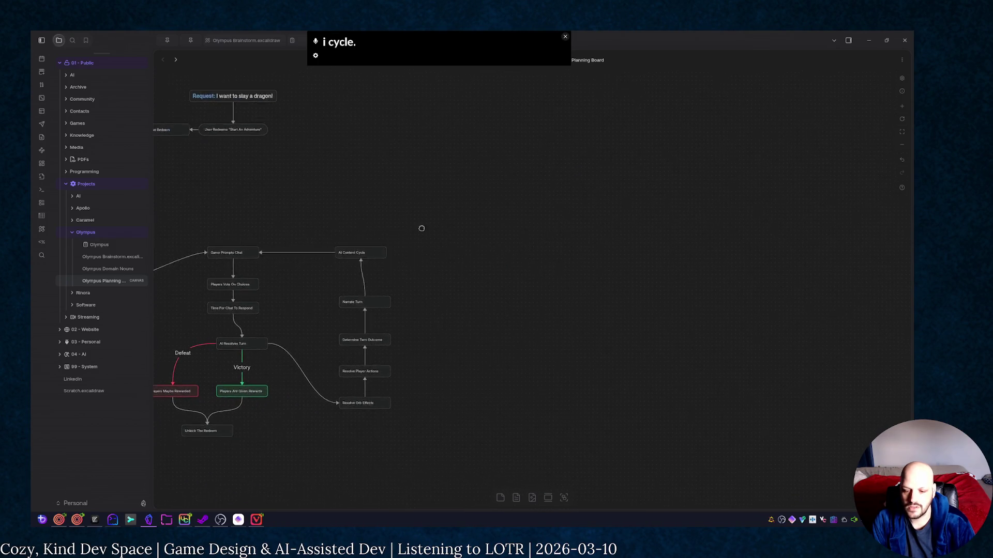
# Bring the adventure-creation steps into view and add a blank card beside them
pyautogui.moveTo(354, 246); pyautogui.dragTo(745, 257)
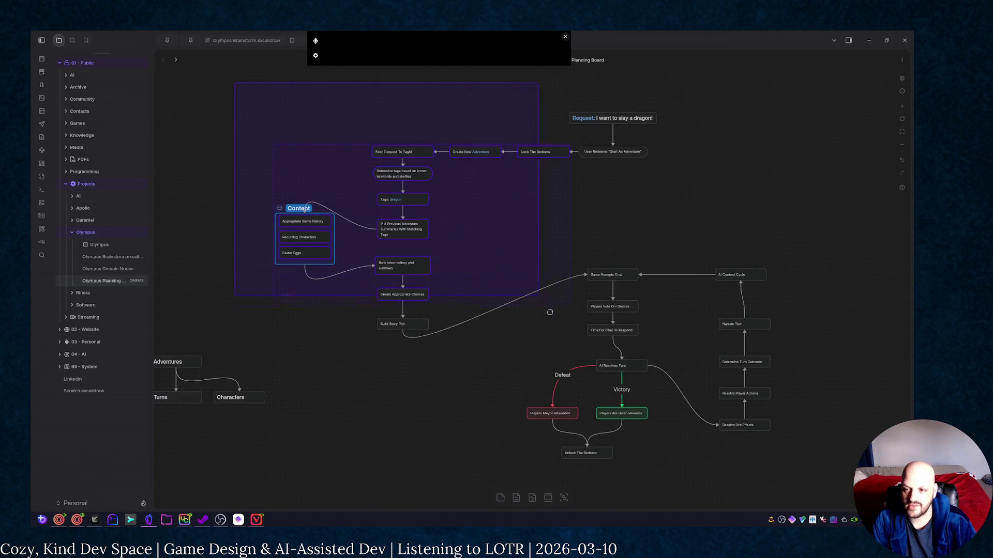
pyautogui.moveTo(530, 375); pyautogui.dragTo(543, 376)
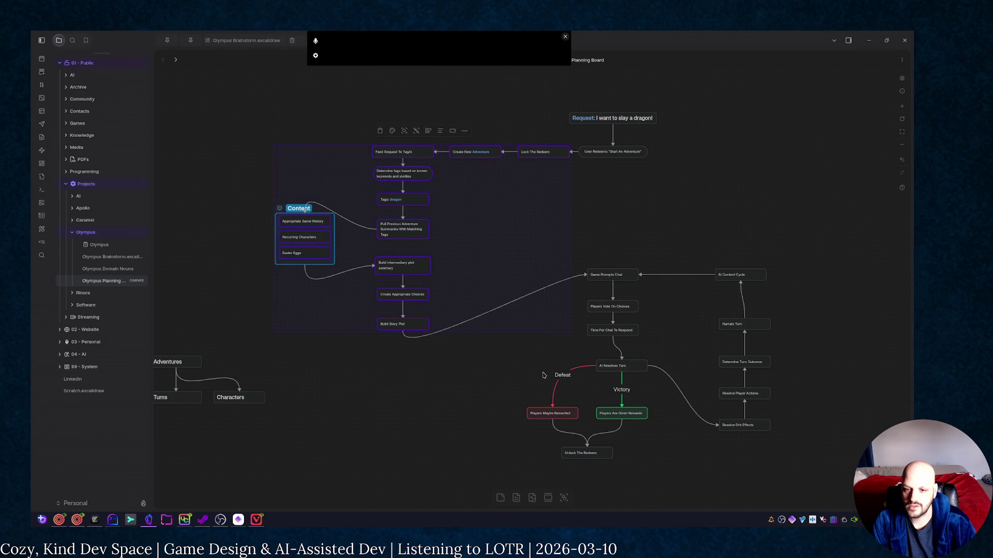
pyautogui.moveTo(805, 350); pyautogui.dragTo(331, 267)
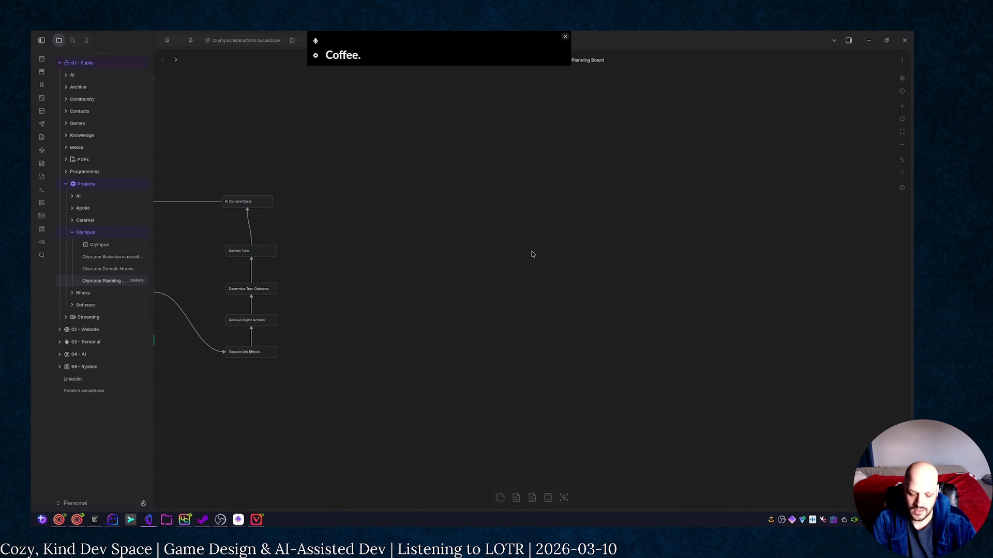
pyautogui.hotkey('ctrl', 'z')
pyautogui.moveTo(747, 278); pyautogui.dragTo(651, 274)
pyautogui.click(652, 274)
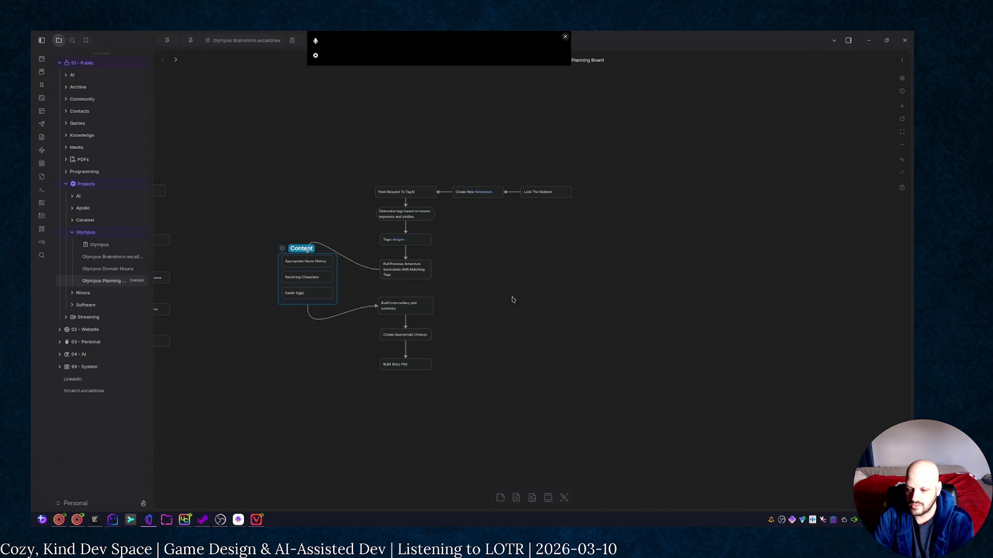
pyautogui.moveTo(559, 277)
pyautogui.mouseDown()
pyautogui.moveTo(446, 289)
pyautogui.moveTo(527, 244)
pyautogui.mouseUp()
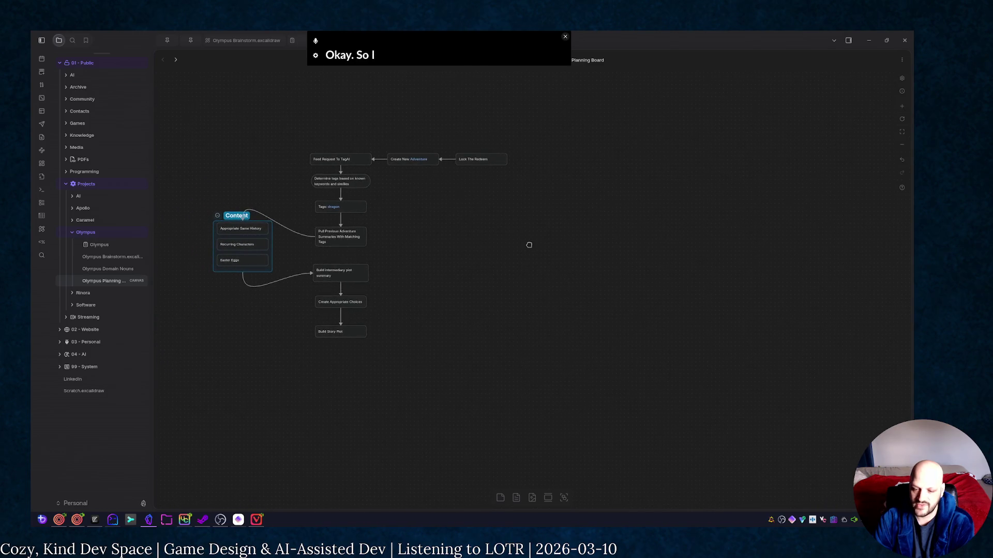
pyautogui.click(500, 497)
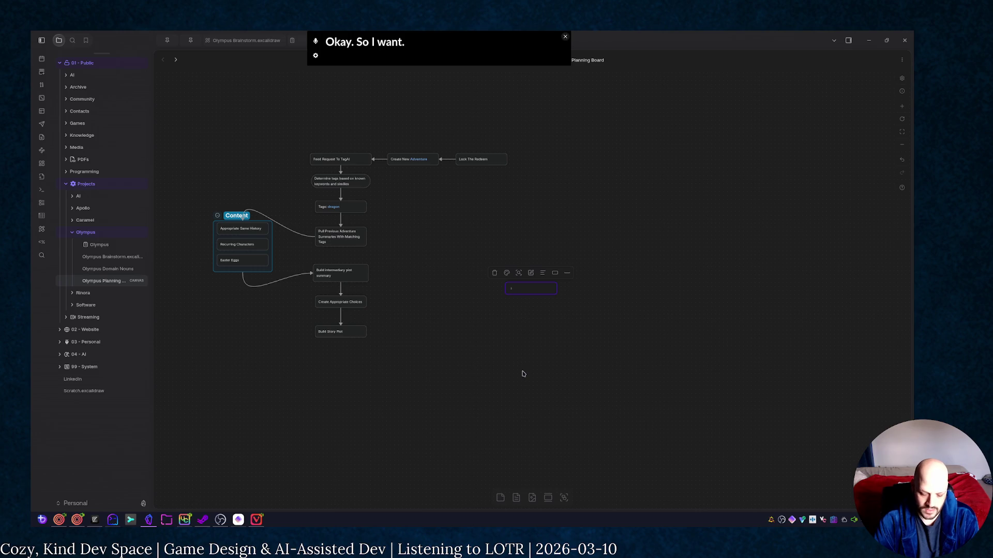
pyautogui.write('# New')
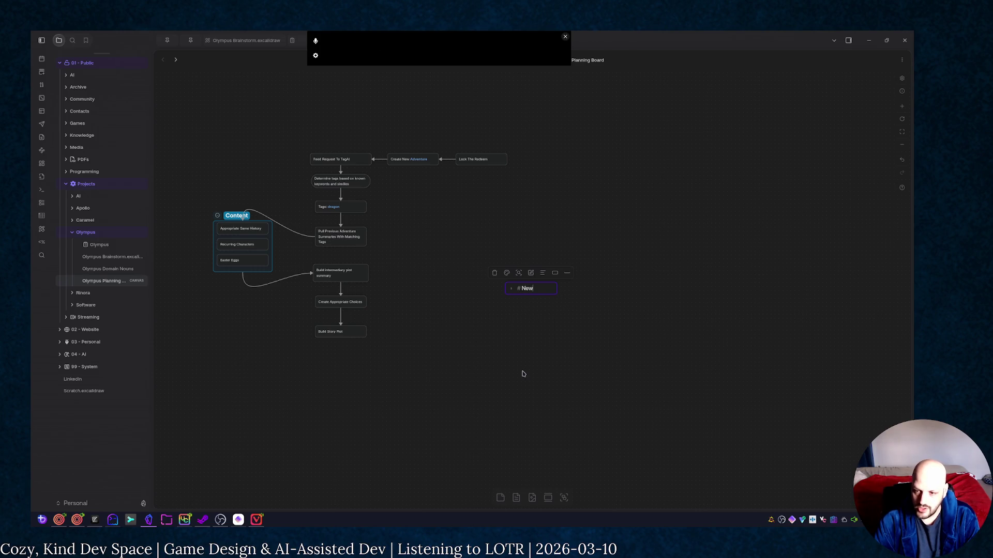
pyautogui.write('d')
pyautogui.write('tureRequer')
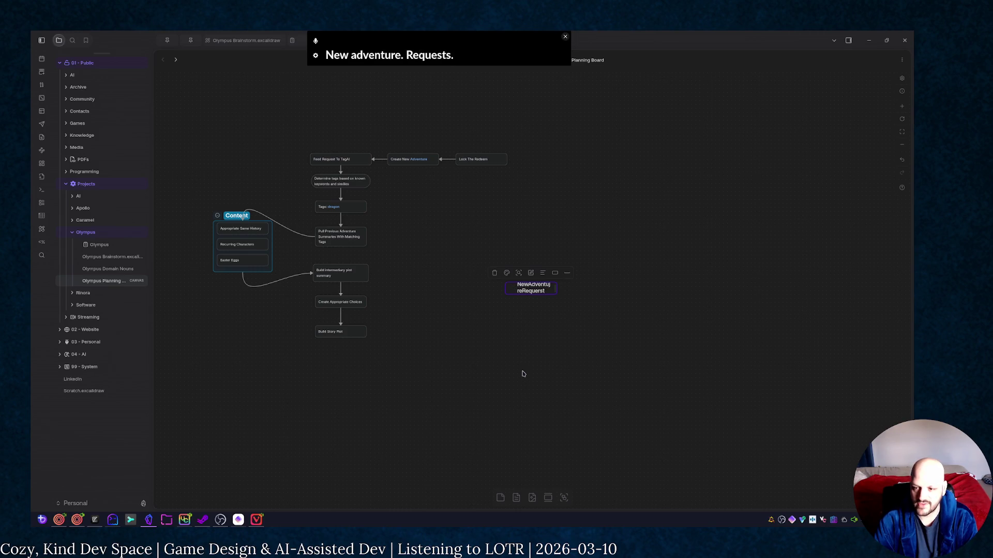
pyautogui.write('st')
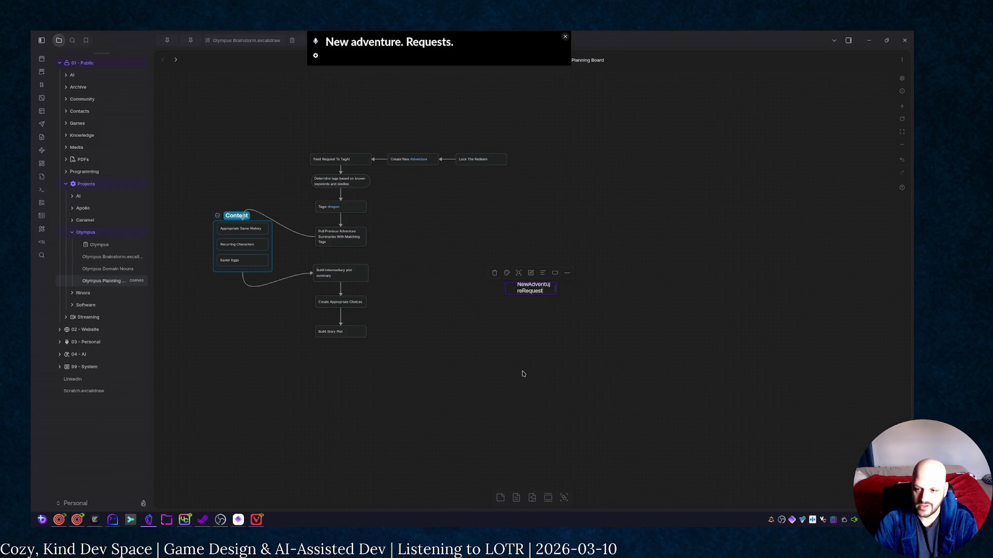
# Head the card # NewAdventureRequest, enlarge it, place it near the flowchart and add the line 'I want to fight a dragon.'
pyautogui.press('BackSpace')
pyautogui.press('BackSpace')
pyautogui.click(595, 354)
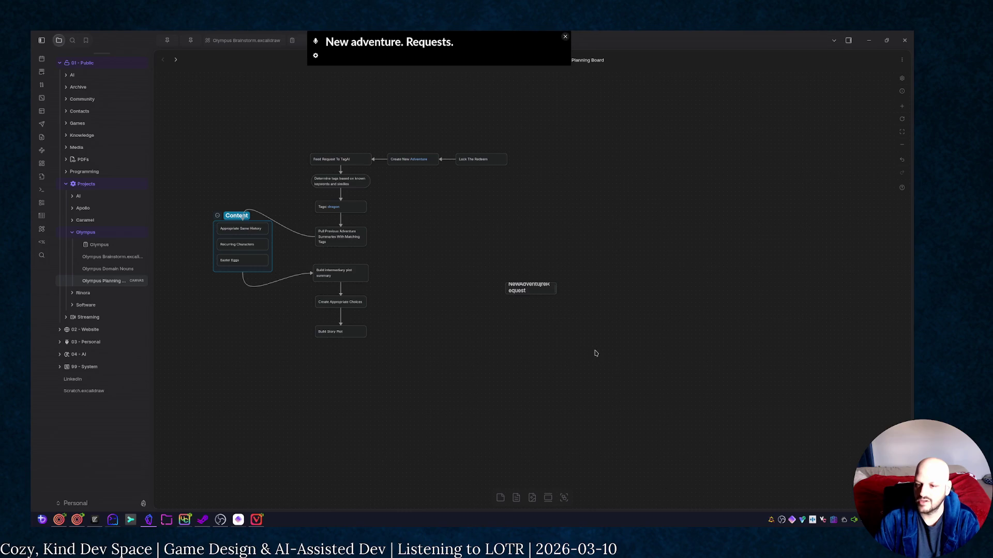
pyautogui.moveTo(555, 291); pyautogui.dragTo(600, 317)
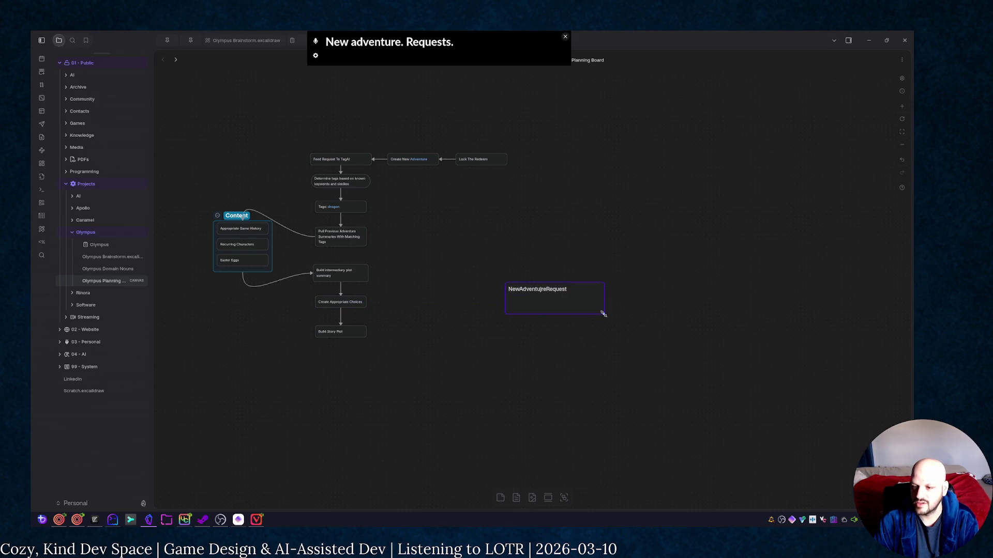
pyautogui.doubleClick(541, 290)
pyautogui.moveTo(522, 286)
pyautogui.mouseDown()
pyautogui.moveTo(499, 306)
pyautogui.moveTo(473, 281)
pyautogui.mouseUp()
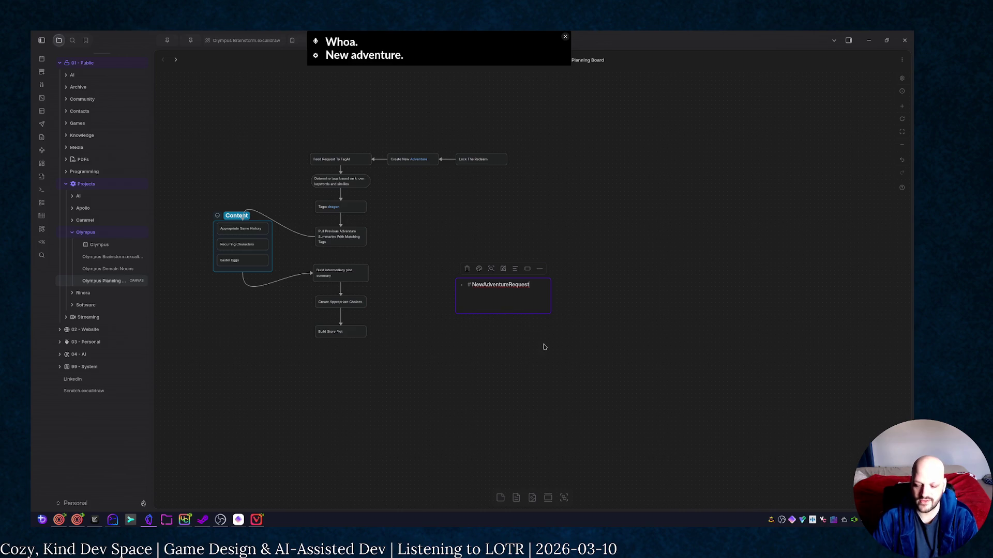
pyautogui.press('Return')
pyautogui.write('"I want to fight a dragon."')
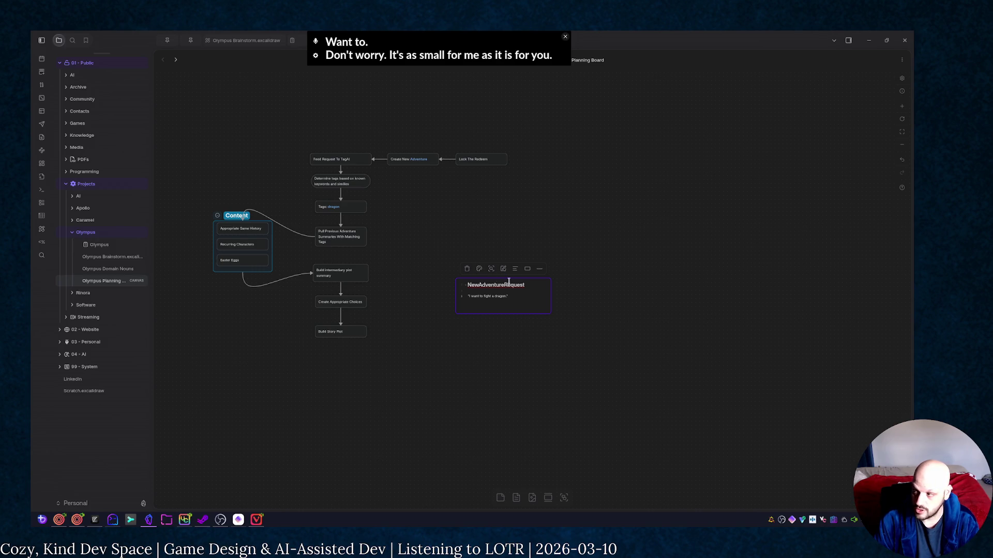
# Auto-fit the NewAdventureRequest card's height so it wraps tightly around its title and quote
pyautogui.moveTo(466, 293); pyautogui.dragTo(504, 294)
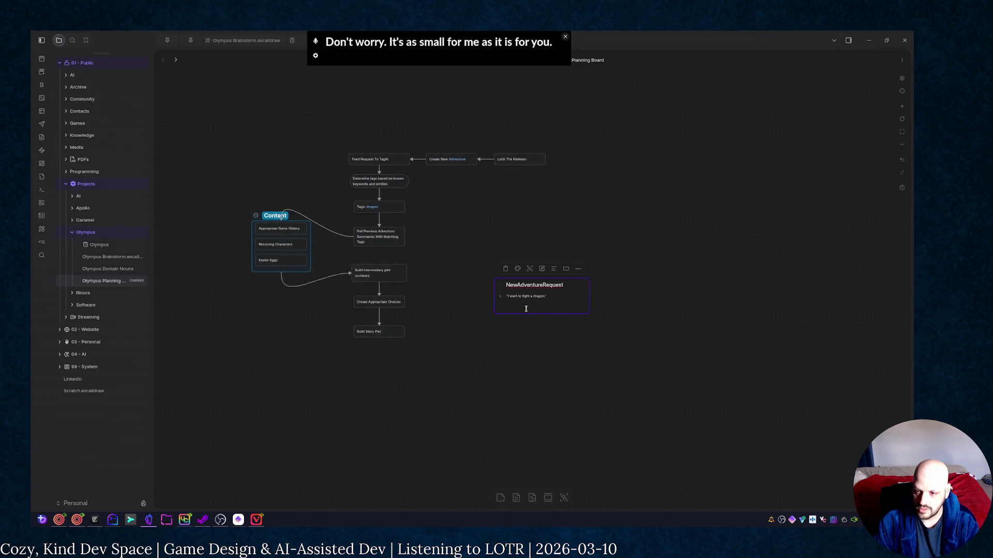
pyautogui.scroll(5, 527, 306)
pyautogui.scroll(2, 526, 306)
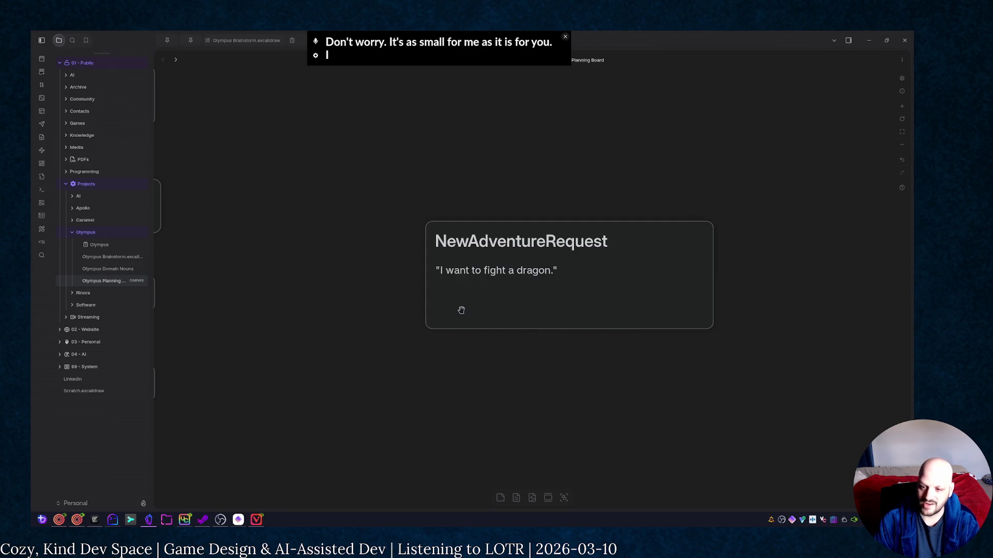
pyautogui.scroll(-3, 460, 310)
pyautogui.scroll(-2, 461, 310)
pyautogui.scroll(-2, 461, 312)
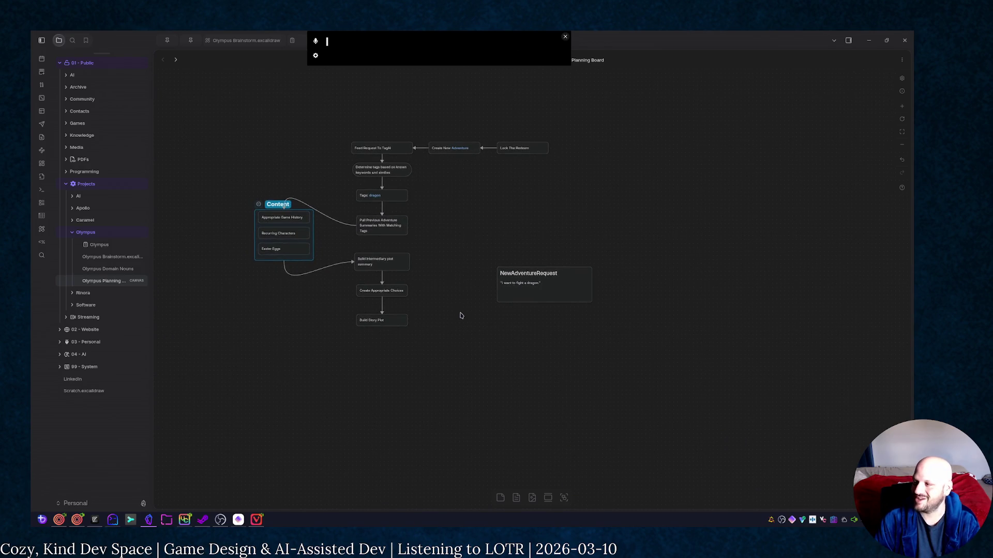
pyautogui.scroll(2, 511, 323)
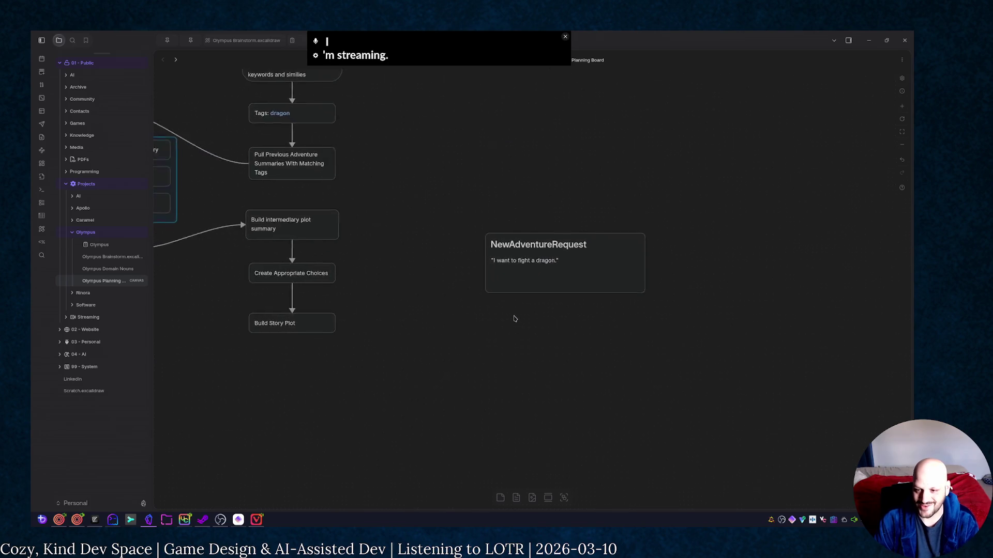
pyautogui.scroll(-1, 456, 274)
pyautogui.moveTo(454, 206); pyautogui.dragTo(485, 315)
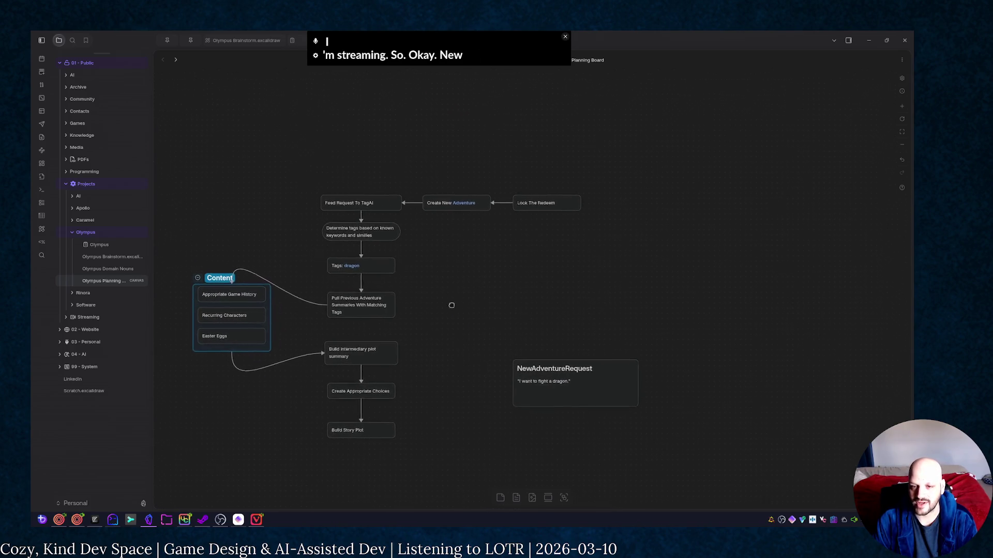
pyautogui.click(603, 357)
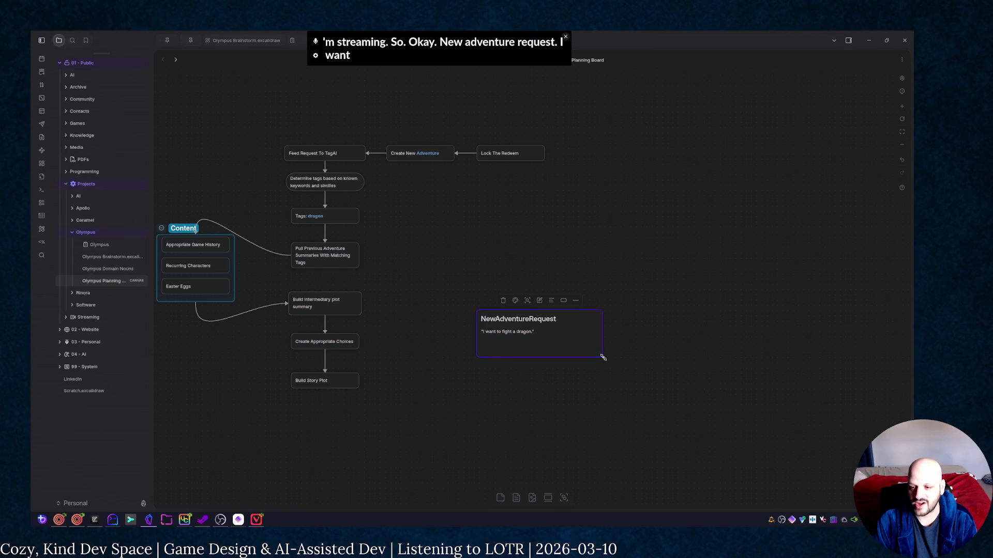
pyautogui.doubleClick(596, 356)
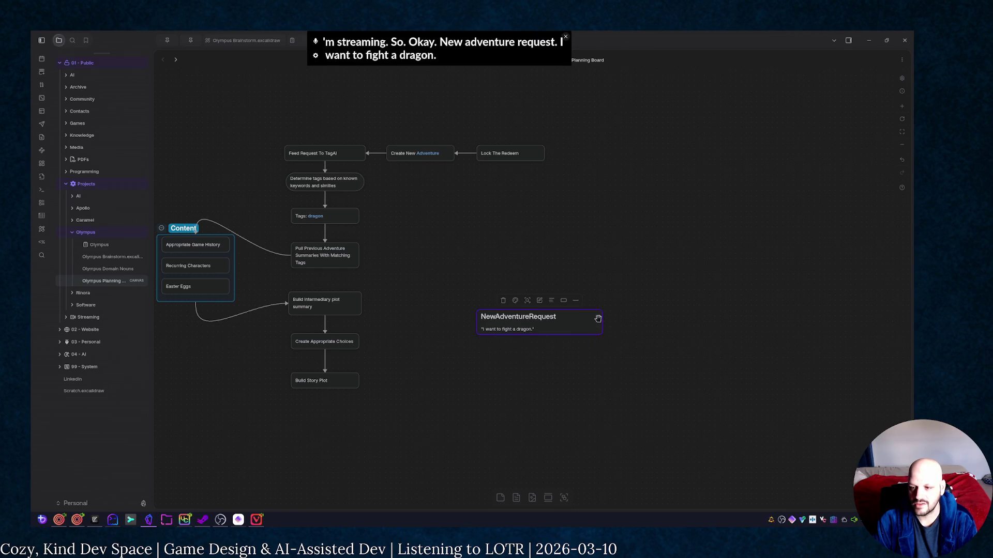
pyautogui.press('Escape')
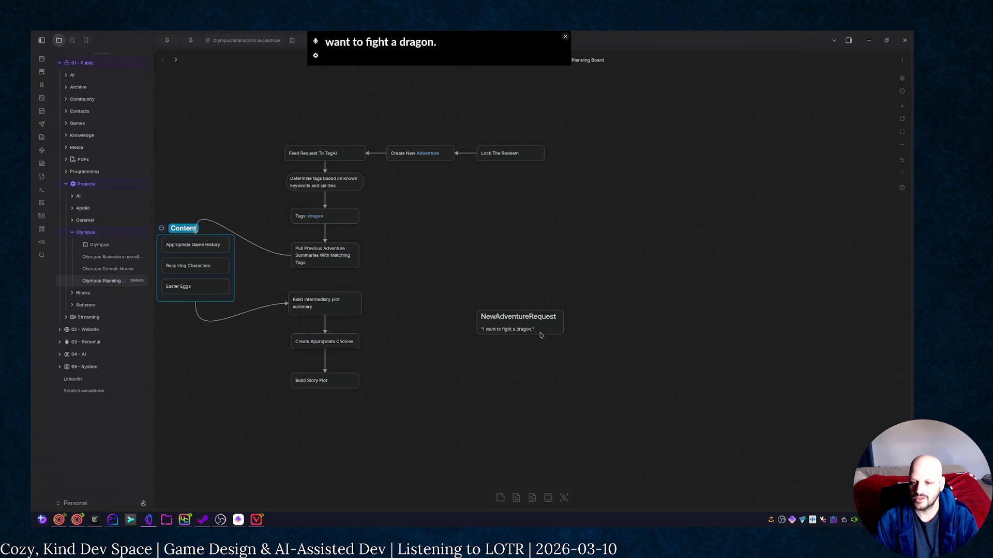
# Centre-align the NewAdventureRequest card's text after trying left and right alignment
pyautogui.click(539, 330)
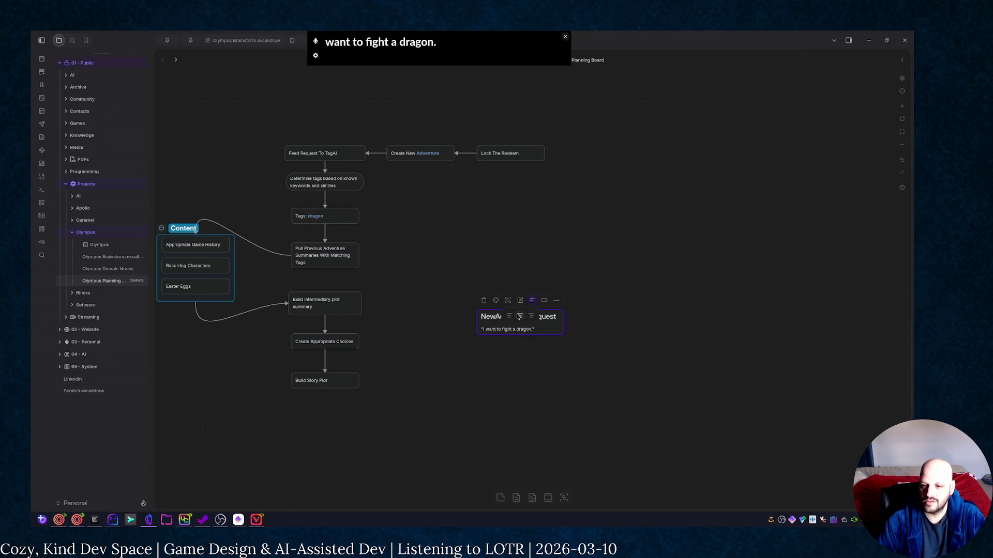
pyautogui.click(519, 317)
pyautogui.click(561, 398)
pyautogui.click(543, 326)
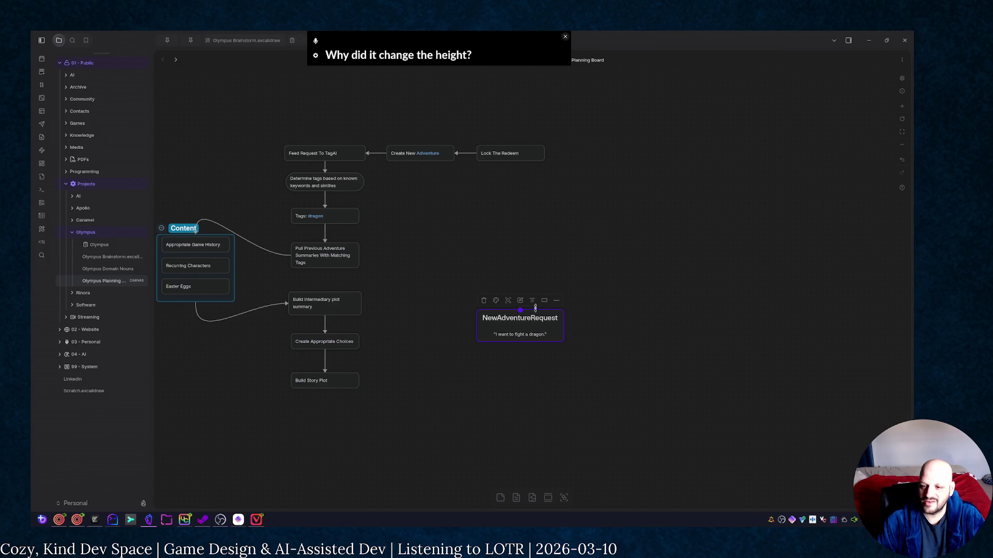
pyautogui.click(533, 301)
pyautogui.click(509, 315)
pyautogui.click(532, 302)
pyautogui.click(522, 317)
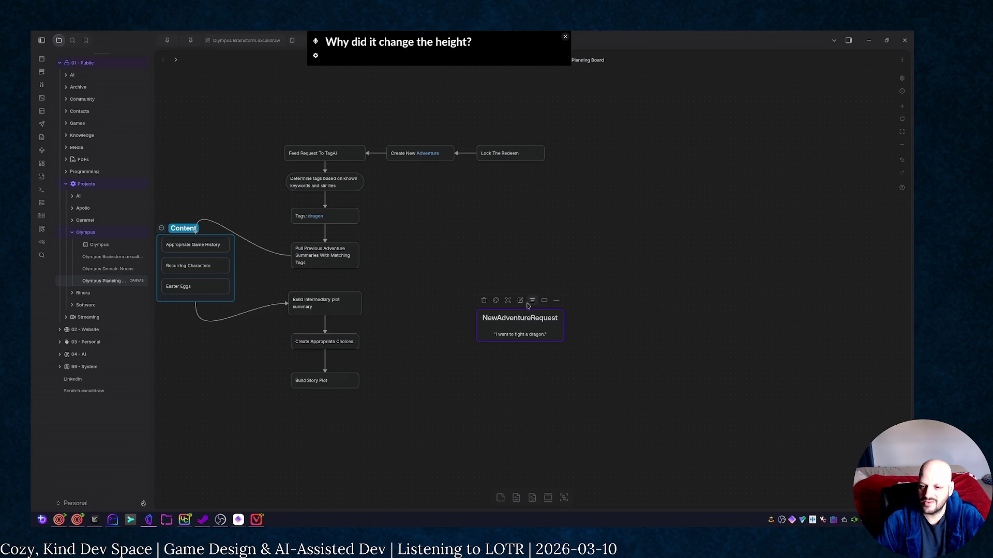
pyautogui.click(528, 304)
pyautogui.click(533, 301)
pyautogui.click(522, 317)
pyautogui.click(517, 451)
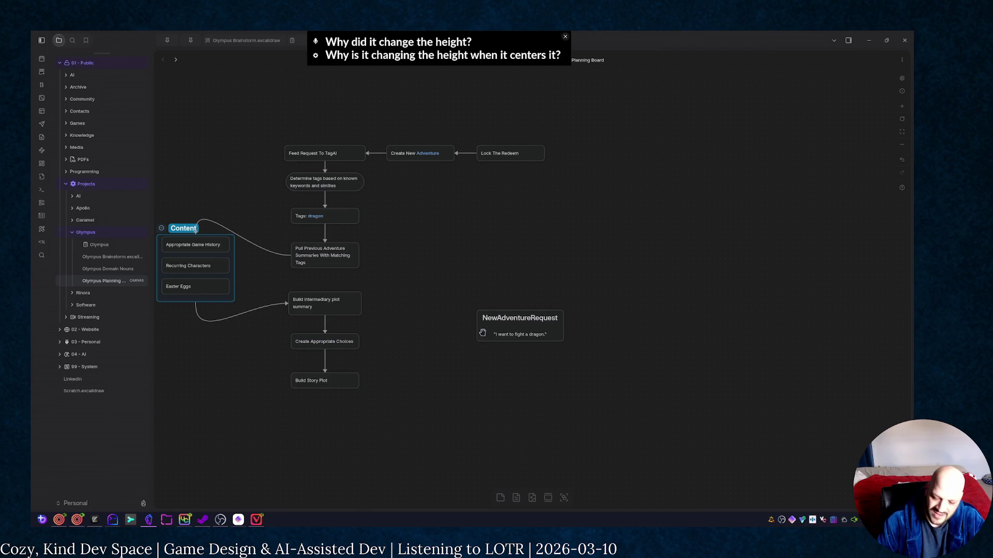
# Give the NewAdventureRequest card the wavy-bottomed Document shape
pyautogui.click(518, 316)
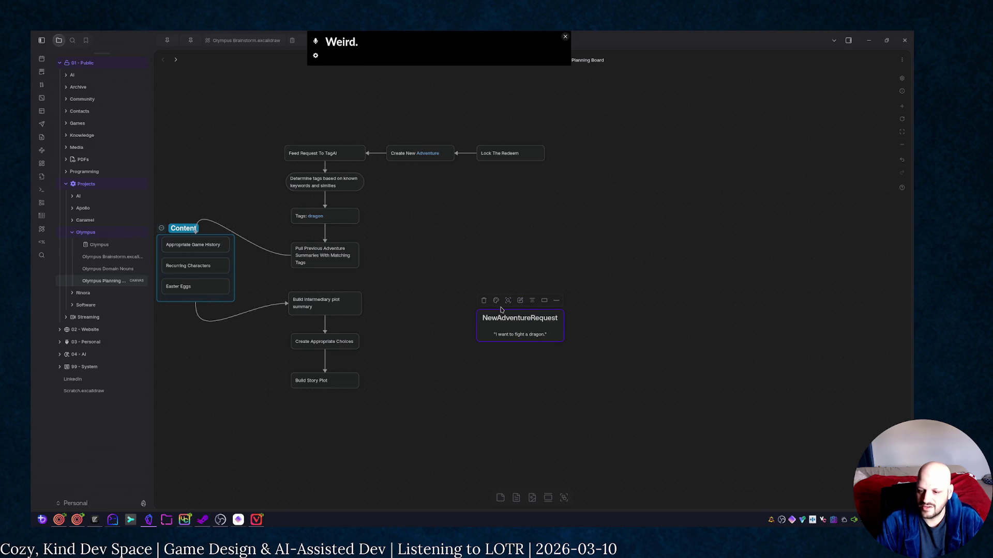
pyautogui.click(547, 302)
pyautogui.click(537, 316)
pyautogui.click(566, 368)
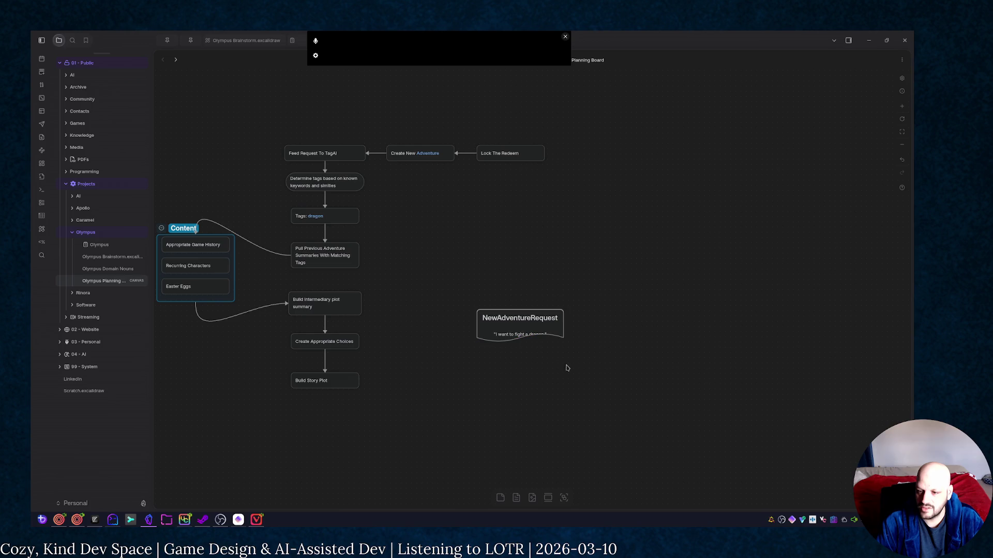
pyautogui.click(545, 327)
pyautogui.click(544, 302)
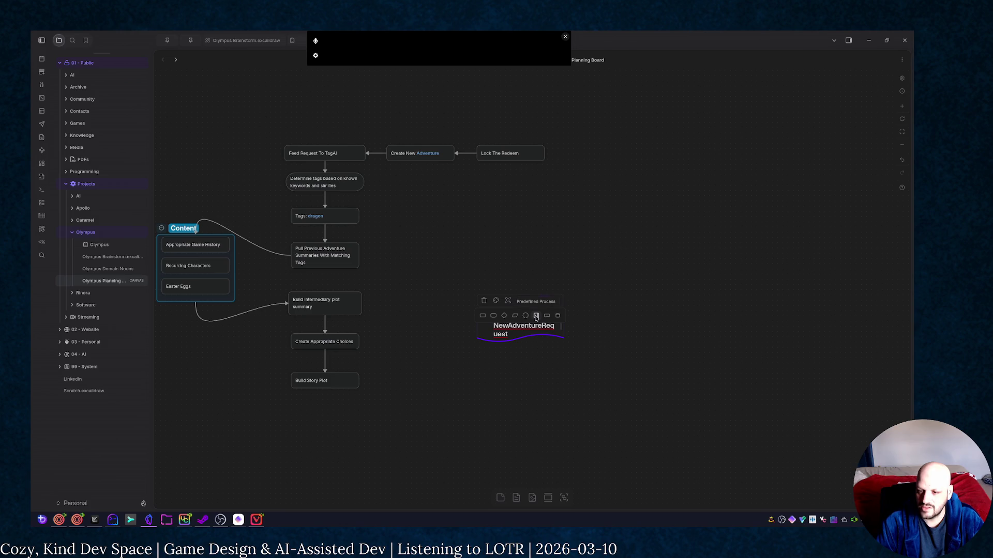
# Try a Parallelogram shape, make the card taller, then return it to a plain Rectangle
pyautogui.click(514, 316)
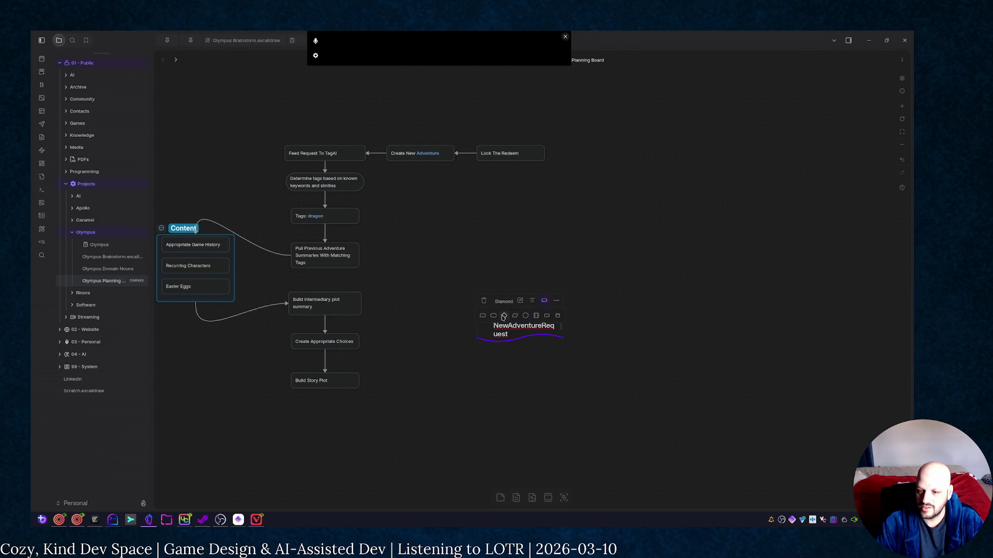
pyautogui.click(531, 357)
pyautogui.moveTo(555, 339); pyautogui.dragTo(549, 333)
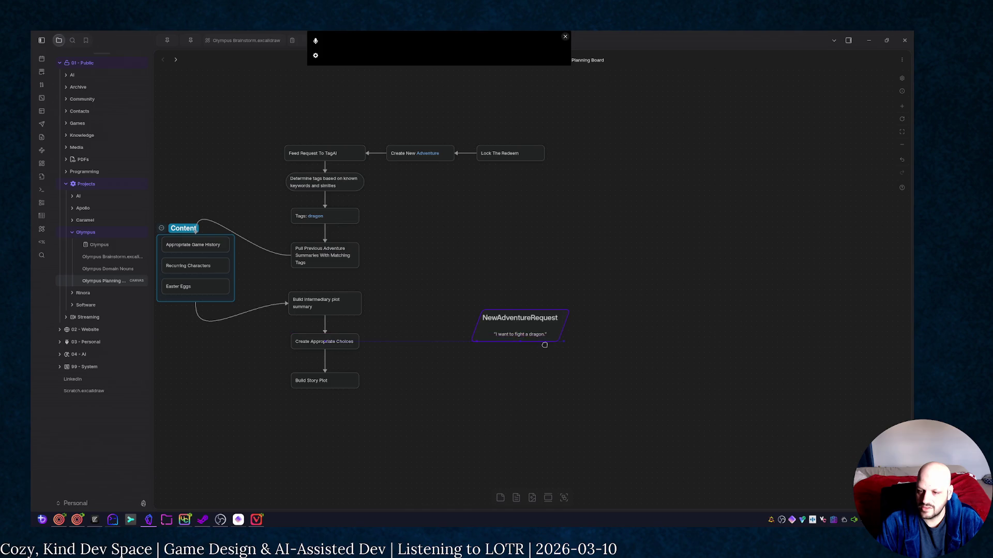
pyautogui.moveTo(550, 332); pyautogui.dragTo(543, 342)
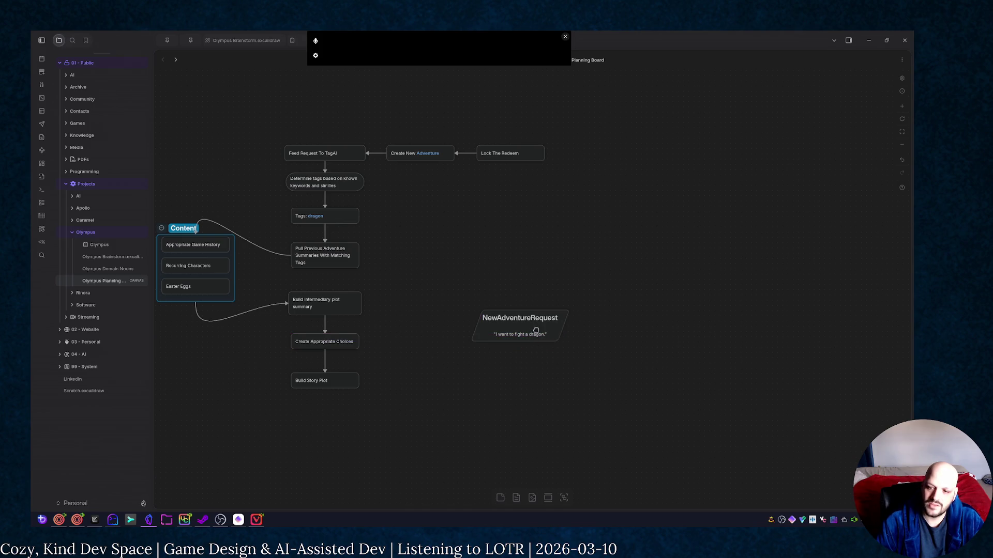
pyautogui.click(544, 302)
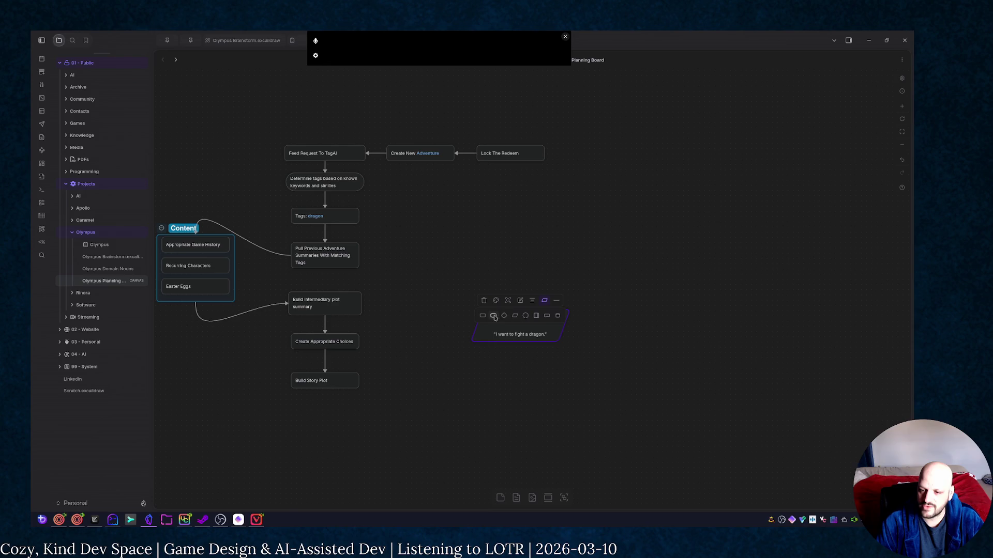
pyautogui.click(483, 316)
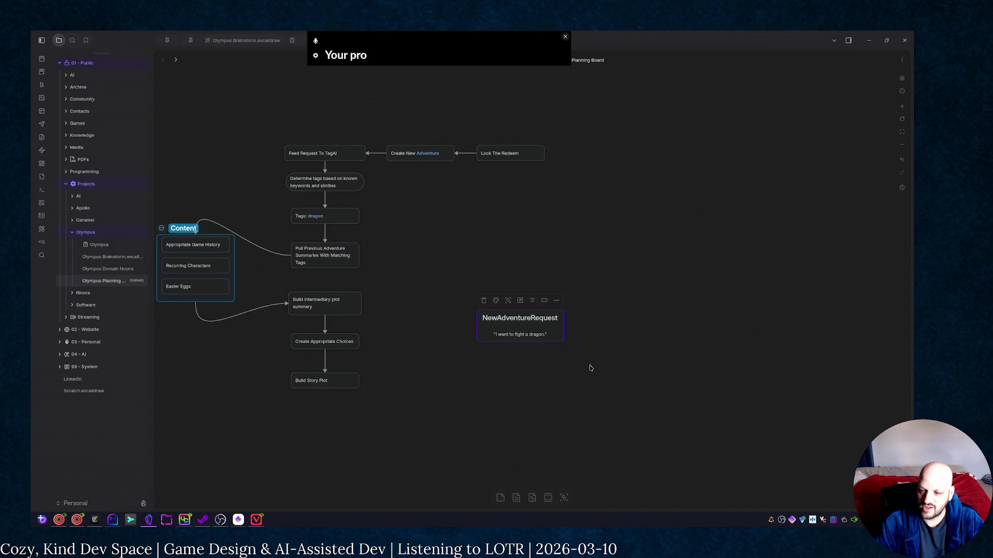
# Move the card up beside the Lock The Redeem row and start a connection down from it
pyautogui.moveTo(547, 333); pyautogui.dragTo(503, 232)
pyautogui.click(565, 266)
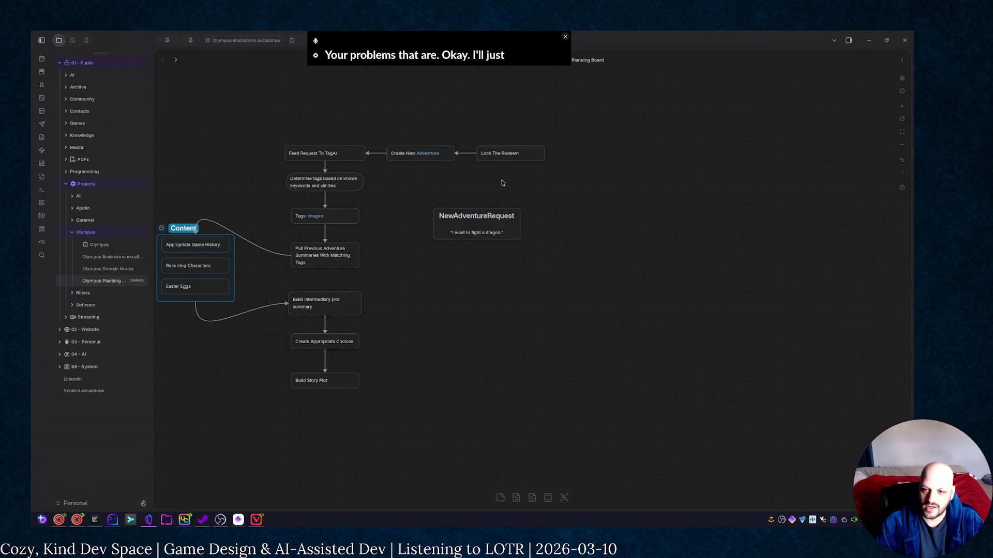
pyautogui.moveTo(503, 227); pyautogui.dragTo(537, 219)
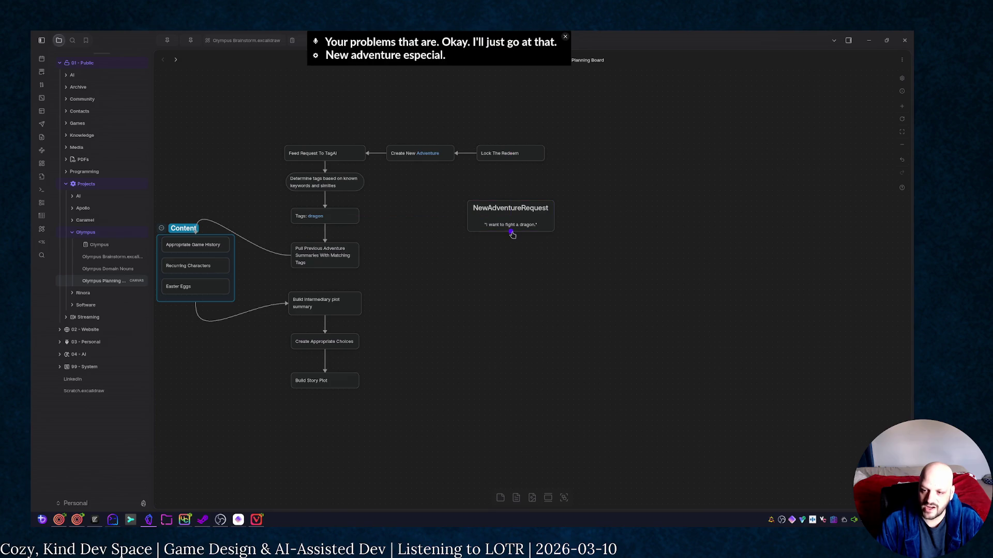
pyautogui.hscroll(-2, 497, 326)
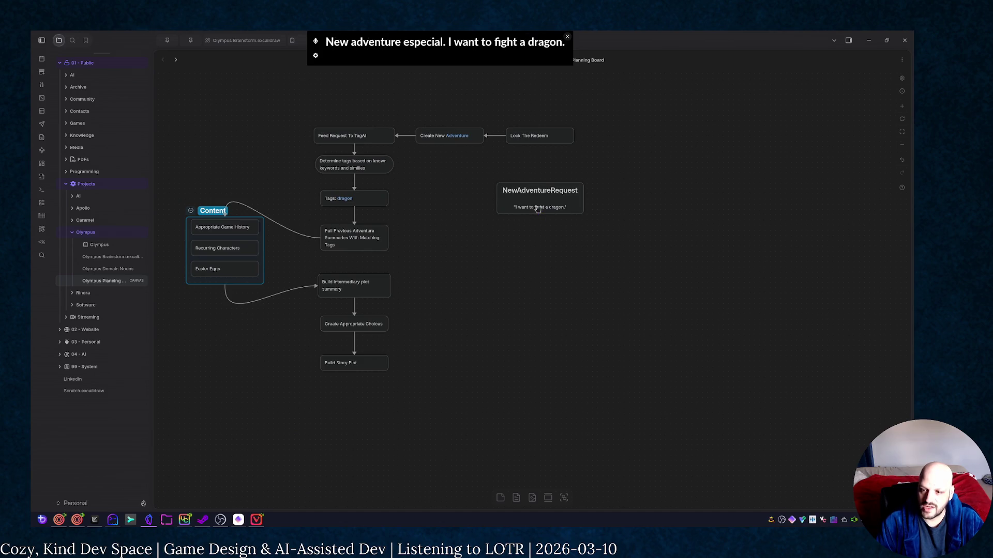
pyautogui.hscroll(-4, 497, 272)
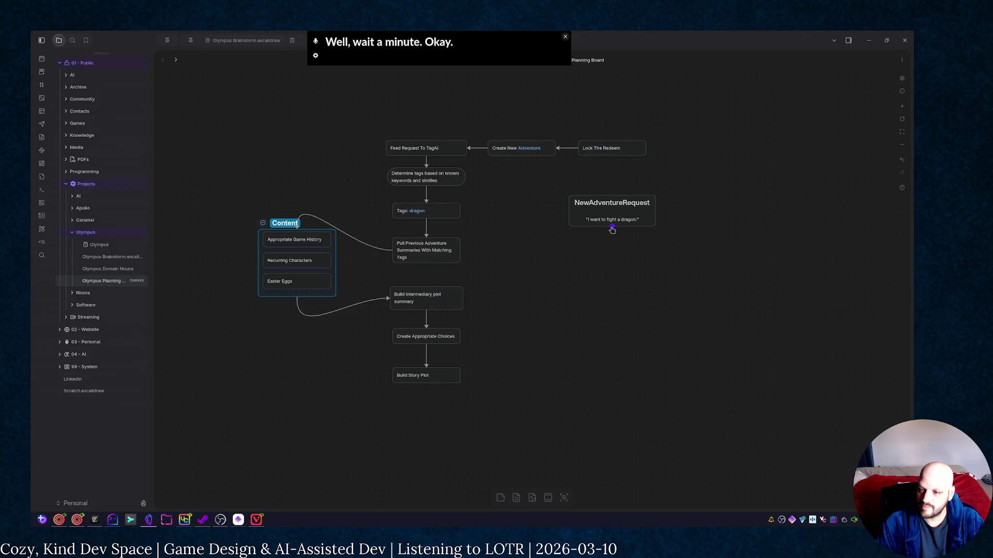
pyautogui.moveTo(612, 230); pyautogui.dragTo(613, 272)
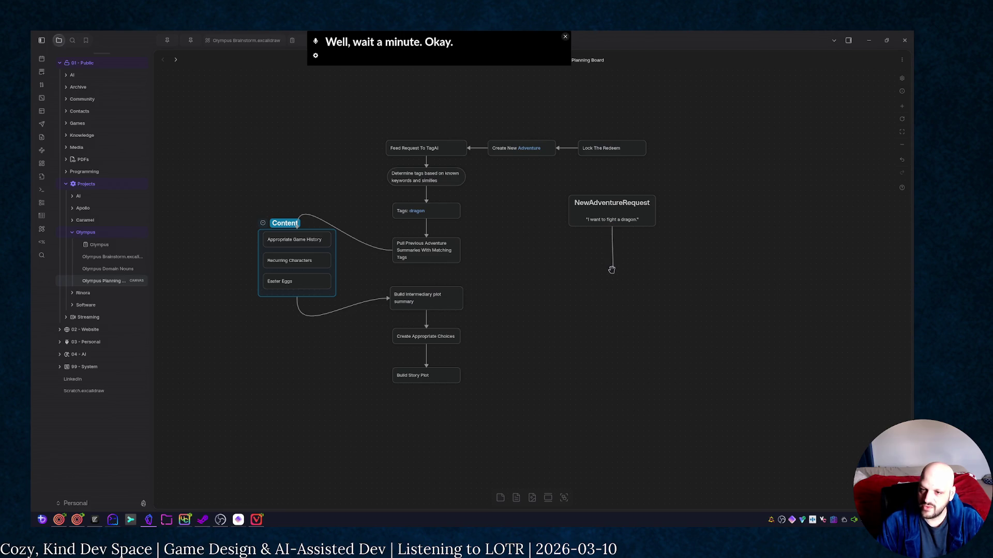
# End the connection in a new card headed # TagAI below NewAdventureRequest
pyautogui.press('Up')
pyautogui.press('Return')
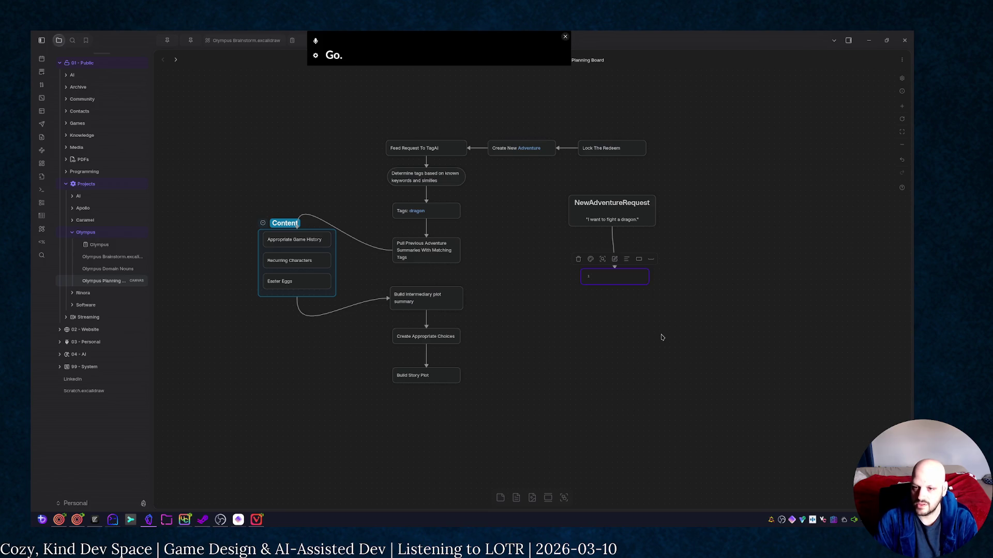
pyautogui.write('# TagAI')
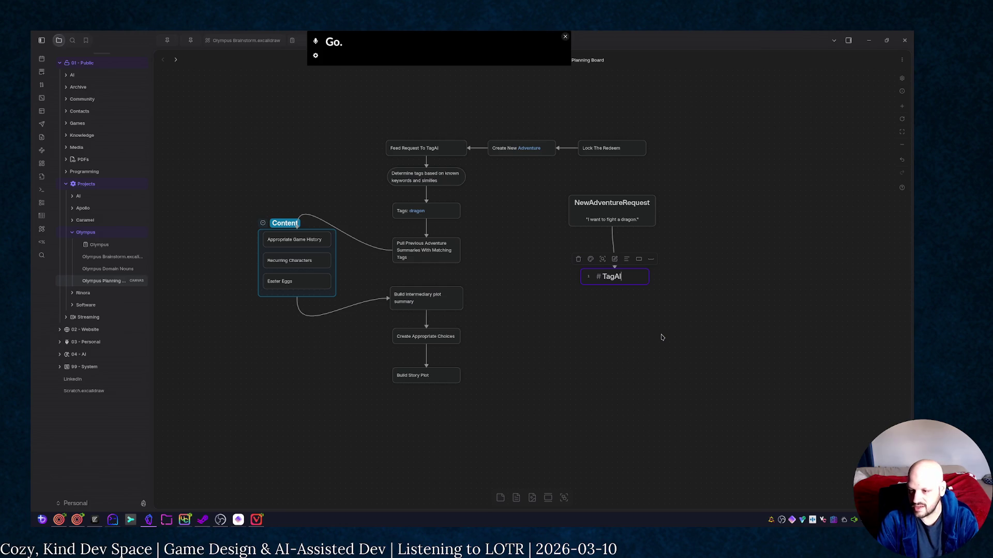
pyautogui.click(661, 337)
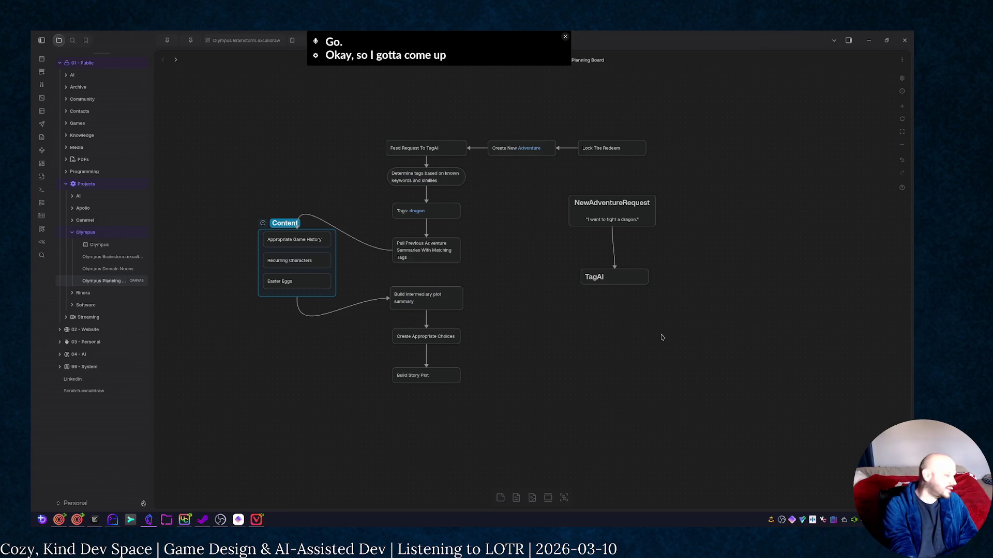